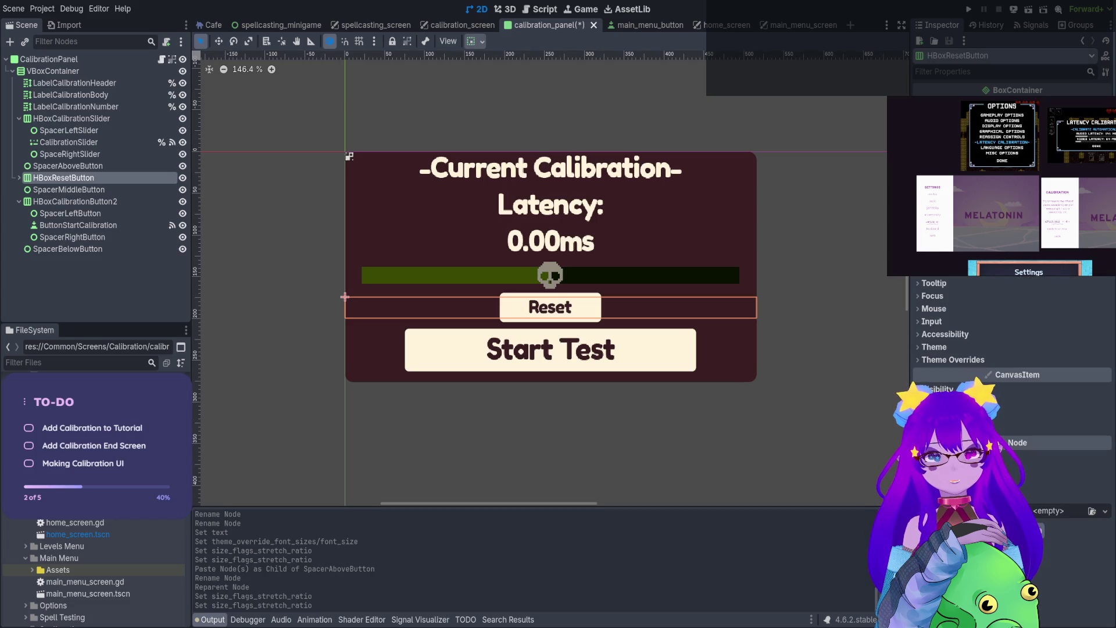
{"action": "left_click", "coordinate": [964, 347]}
{"action": "left_click", "coordinate": [964, 347]}
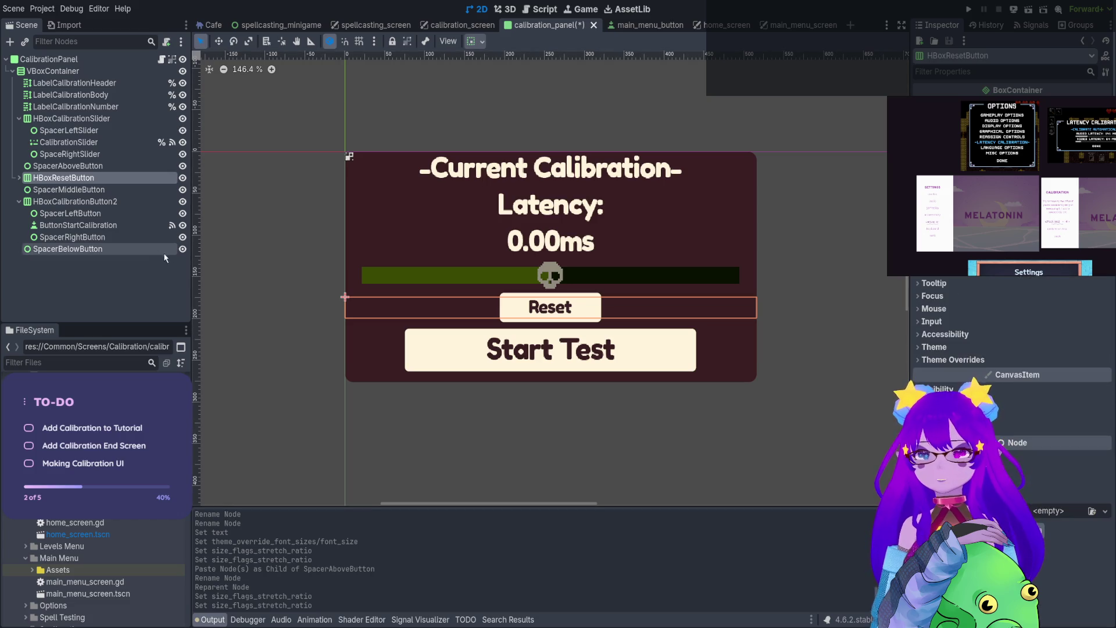
{"action": "left_click", "coordinate": [574, 306]}
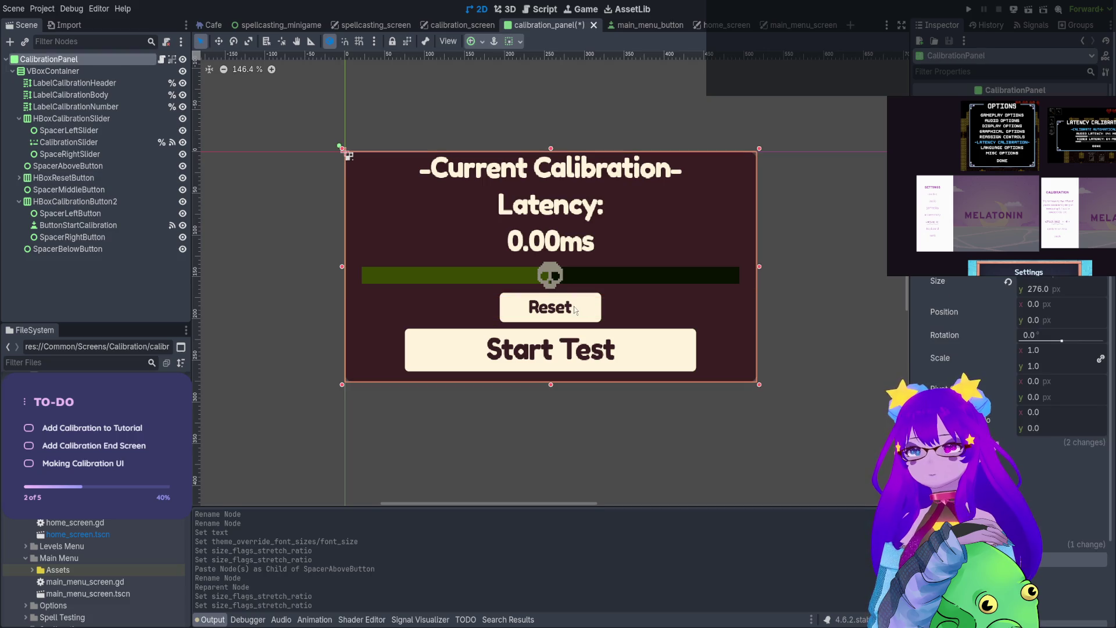
{"action": "left_click", "coordinate": [53, 225]}
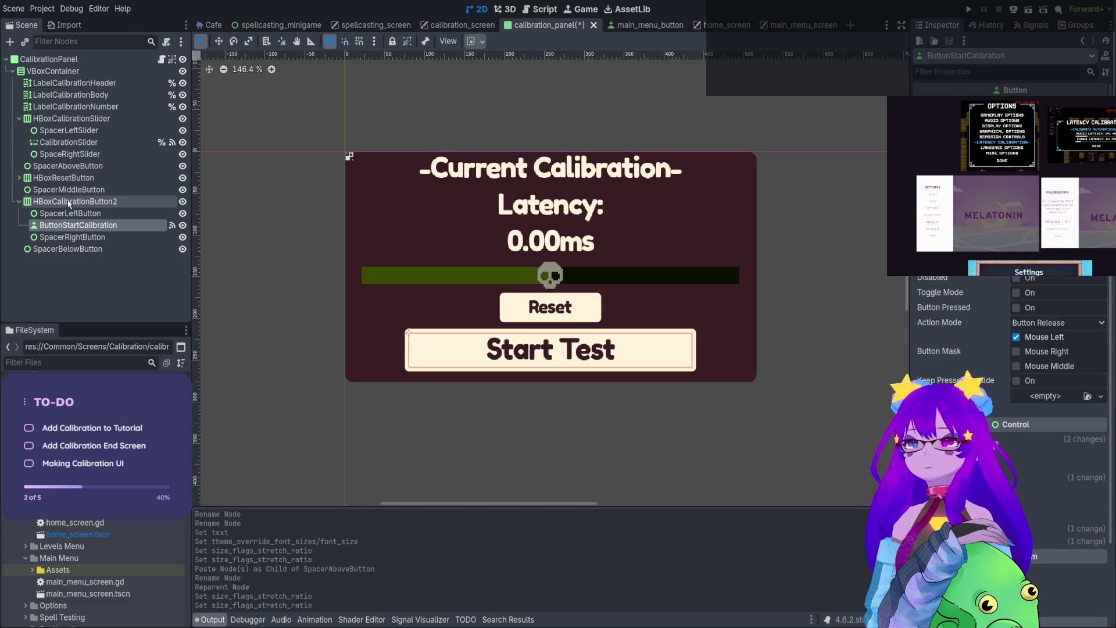
{"action": "left_click", "coordinate": [83, 191]}
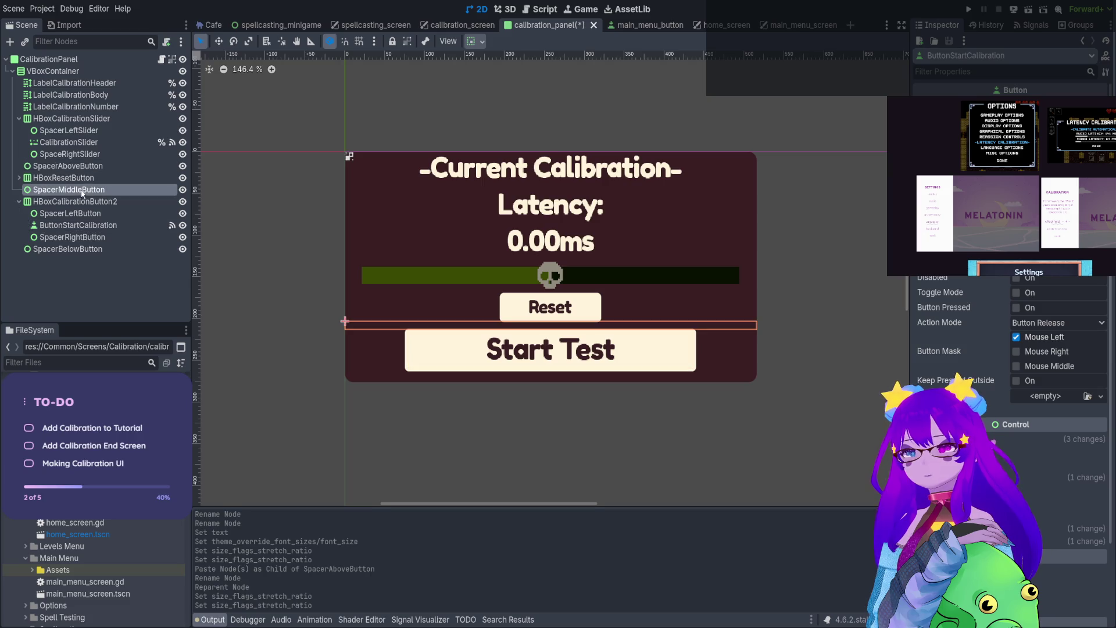
{"action": "left_click", "coordinate": [83, 179]}
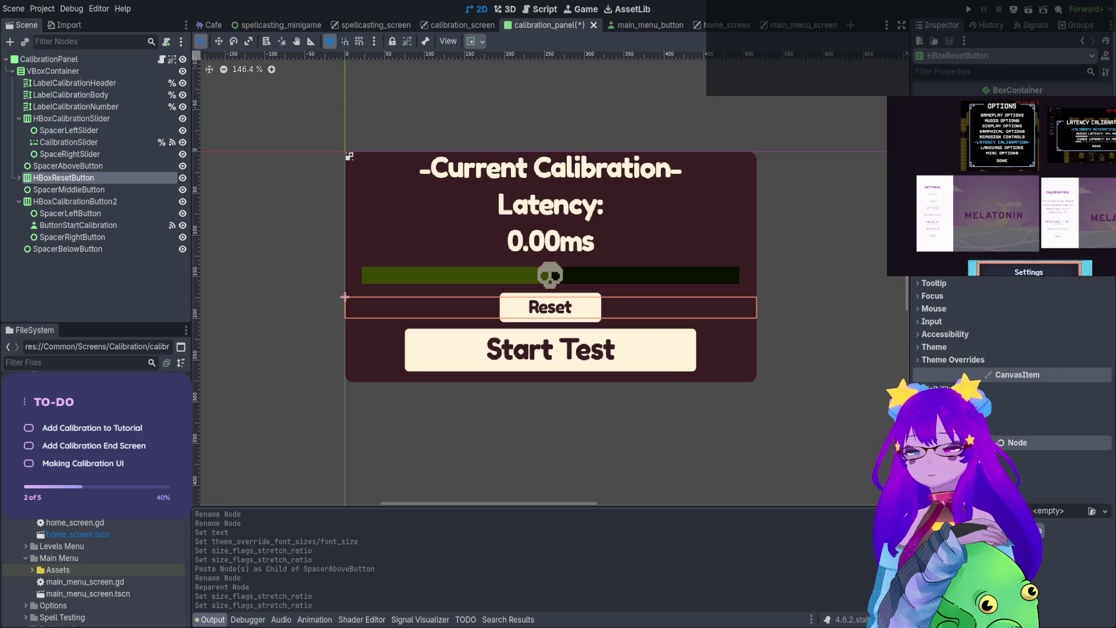
{"action": "left_click", "coordinate": [985, 361]}
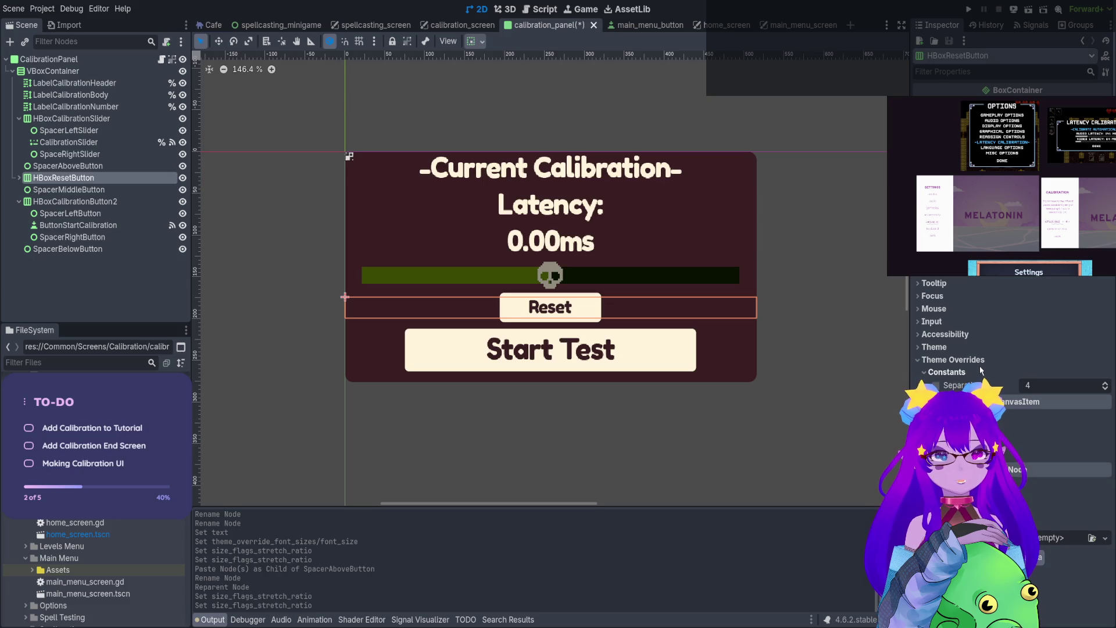
{"action": "left_click", "coordinate": [972, 346]}
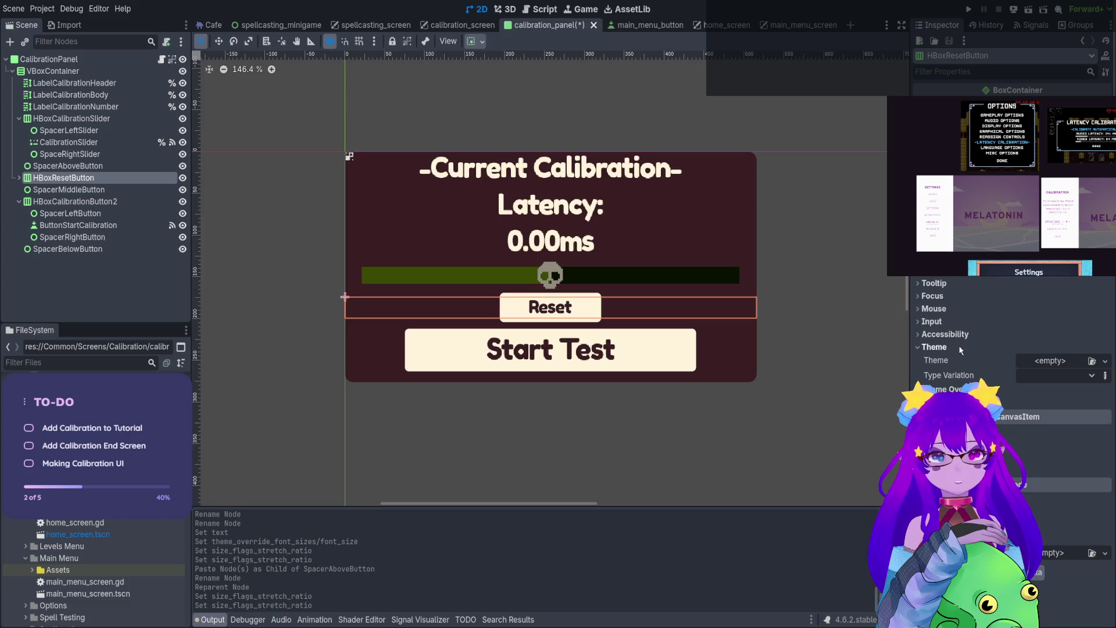
{"action": "left_click", "coordinate": [958, 348]}
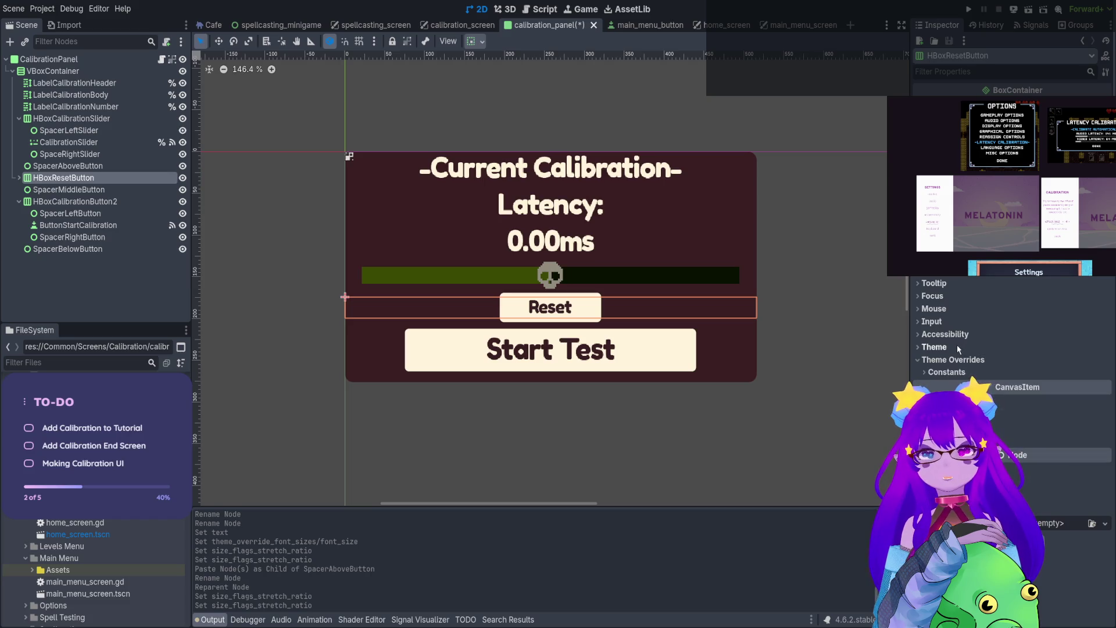
{"action": "left_click", "coordinate": [91, 192]}
{"action": "left_click", "coordinate": [64, 177]}
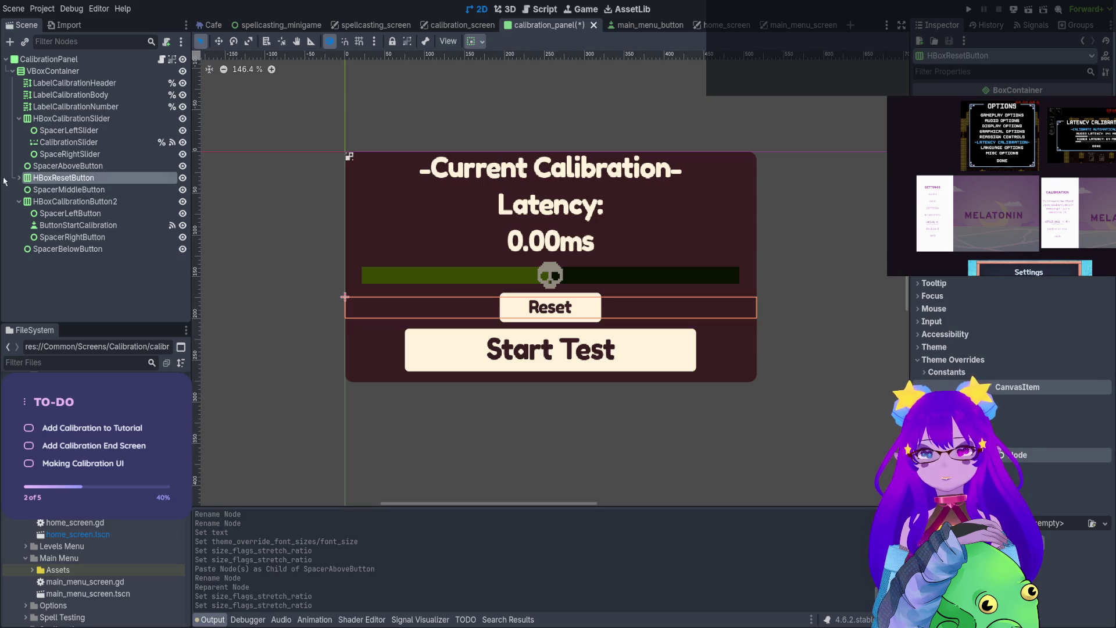
Give ButtonResetCalibration a 17 px font size override so its label renders smaller
{"action": "left_click", "coordinate": [50, 203]}
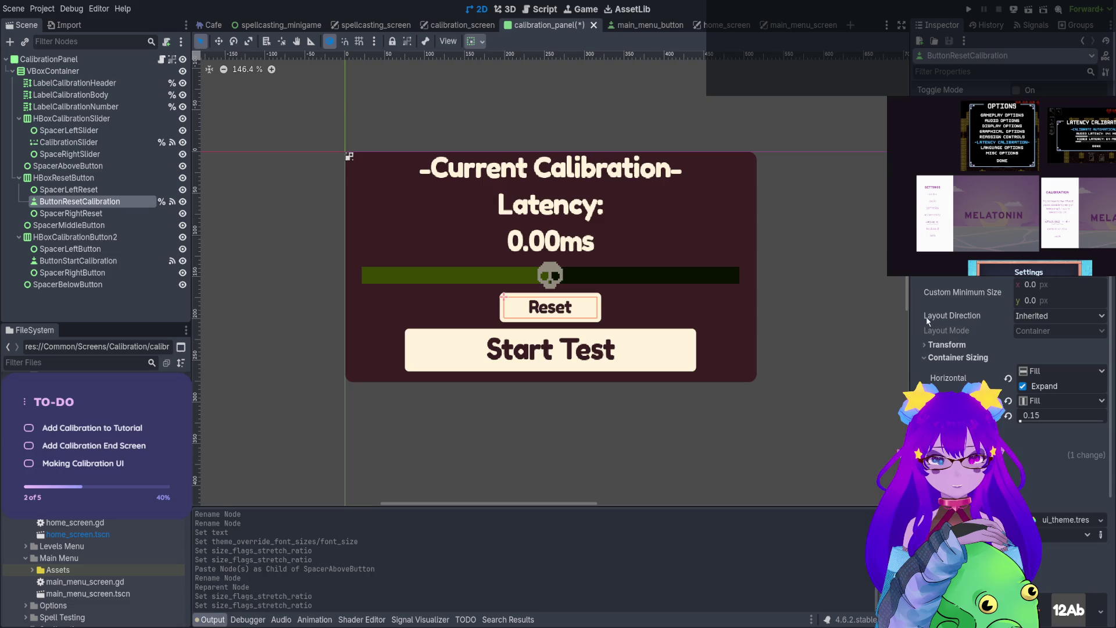
{"action": "scroll", "coordinate": [1059, 390], "scroll_direction": "down", "scroll_amount": 3}
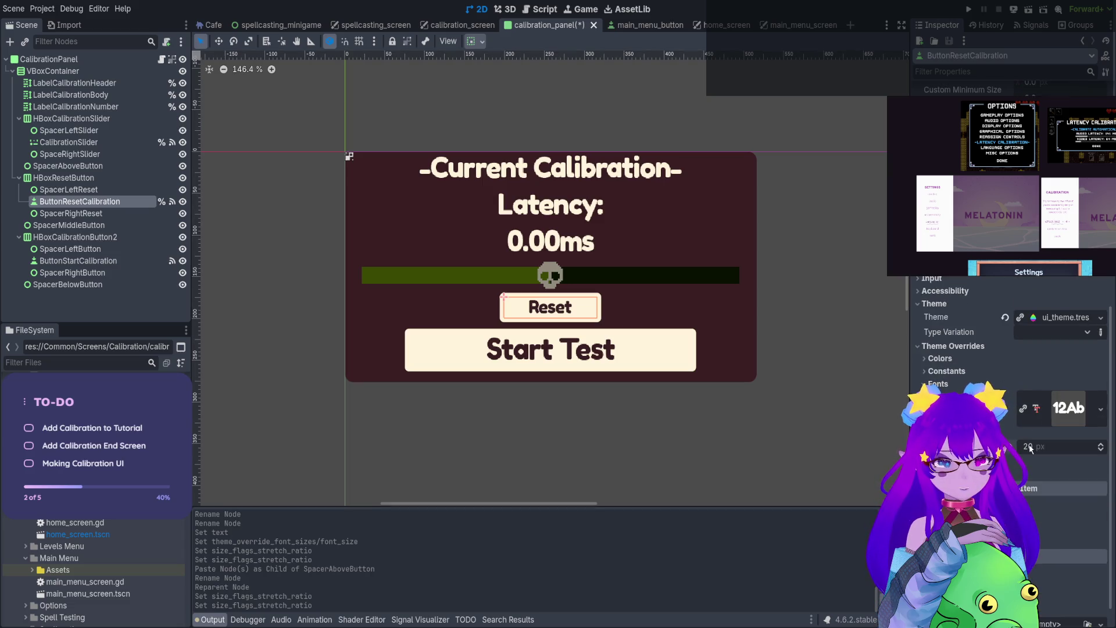
{"action": "left_click", "coordinate": [1101, 451]}
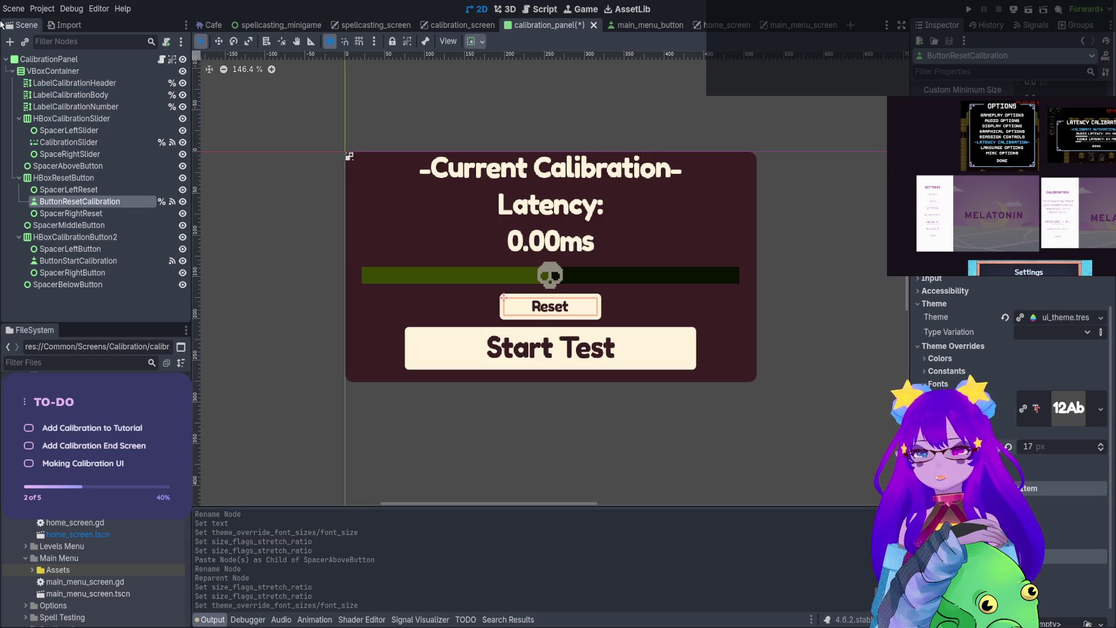
{"action": "left_click", "coordinate": [63, 132]}
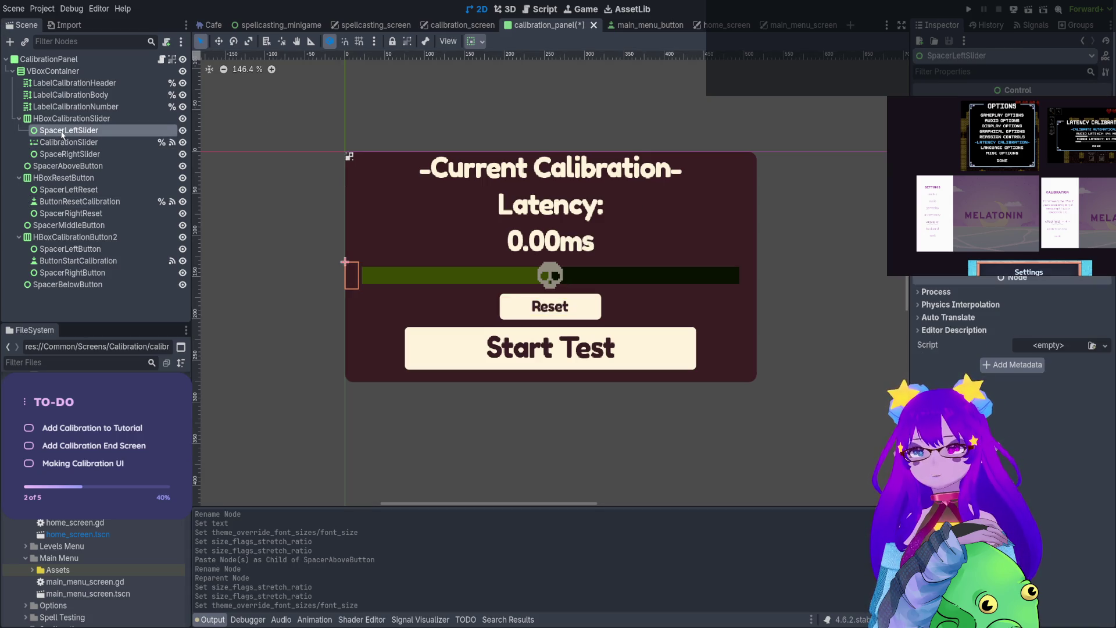
Set SpacerAboveButton's stretch ratio to 0.49 and paste a copied spacer as its child
{"action": "left_click", "coordinate": [60, 167]}
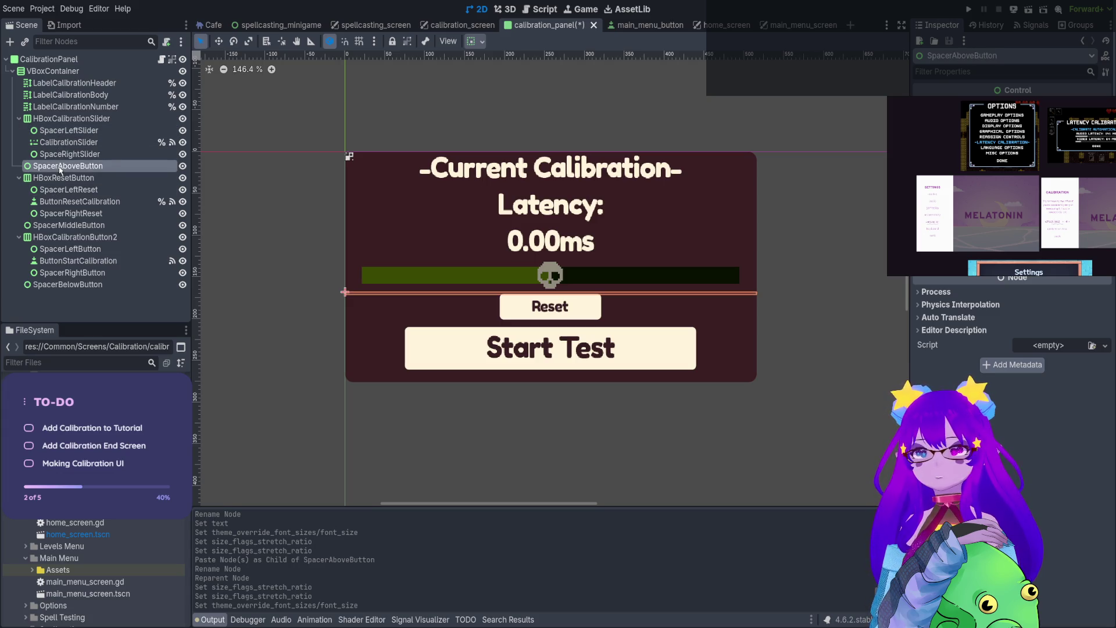
{"action": "scroll", "coordinate": [1012, 349], "scroll_direction": "up", "scroll_amount": 3}
{"action": "scroll", "coordinate": [1011, 338], "scroll_direction": "up", "scroll_amount": 2}
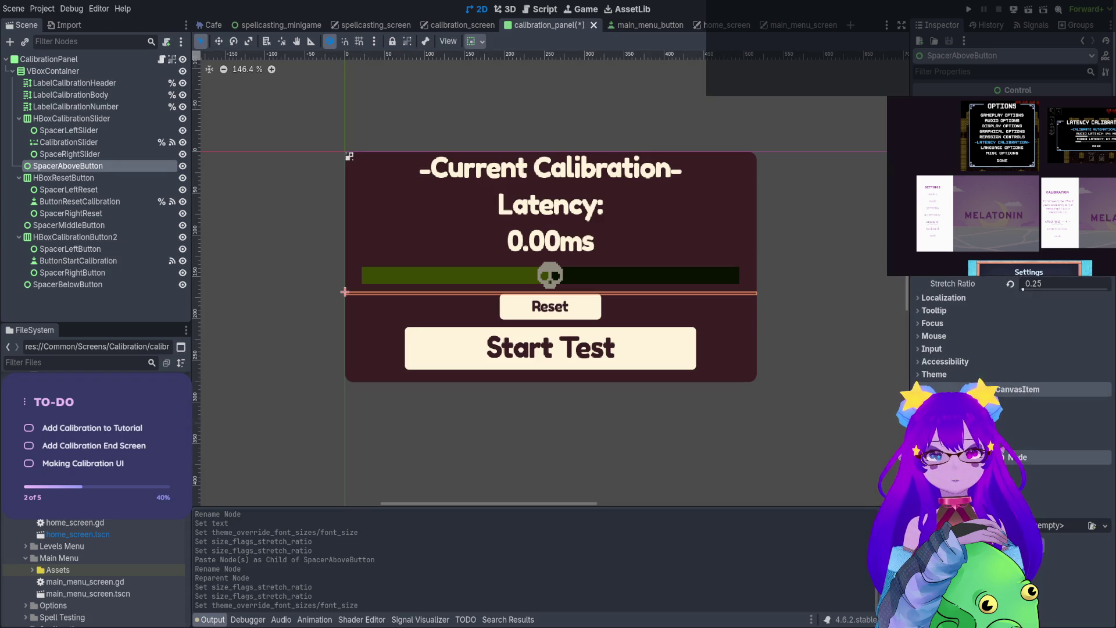
{"action": "left_click_drag", "start_coordinate": [1019, 288], "coordinate": [1026, 292]}
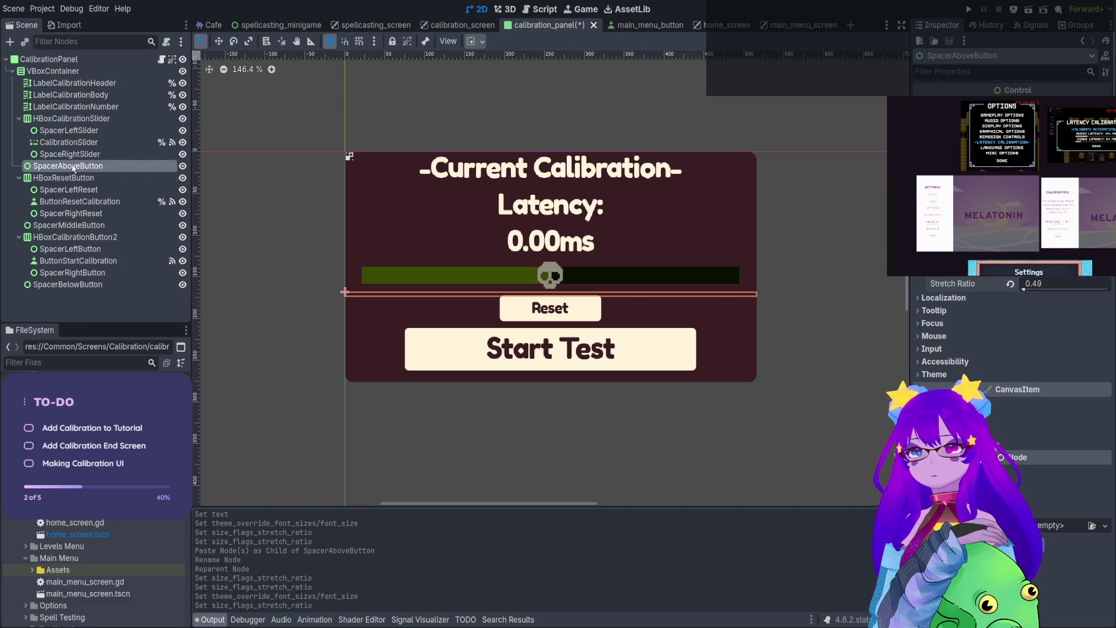
{"action": "key", "text": "ctrl+v"}
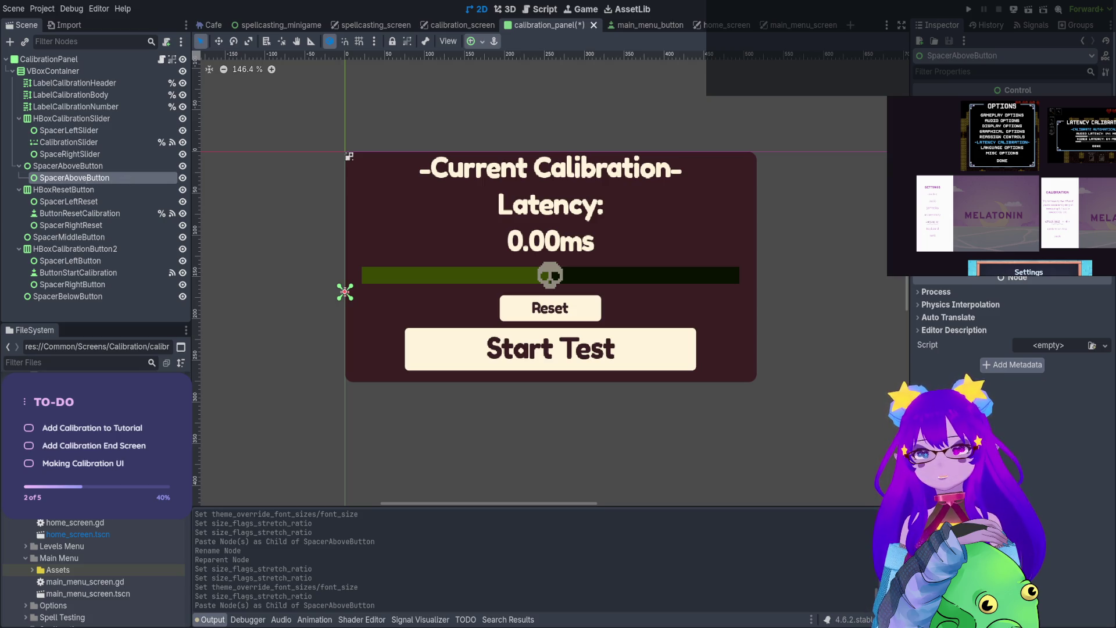
Rename the pasted spacer SpacerAbove, move it to the top of VBoxContainer, and raise its stretch ratio to about 3.86
{"action": "key", "text": "Return"}
{"action": "left_click_drag", "start_coordinate": [33, 178], "coordinate": [69, 80]}
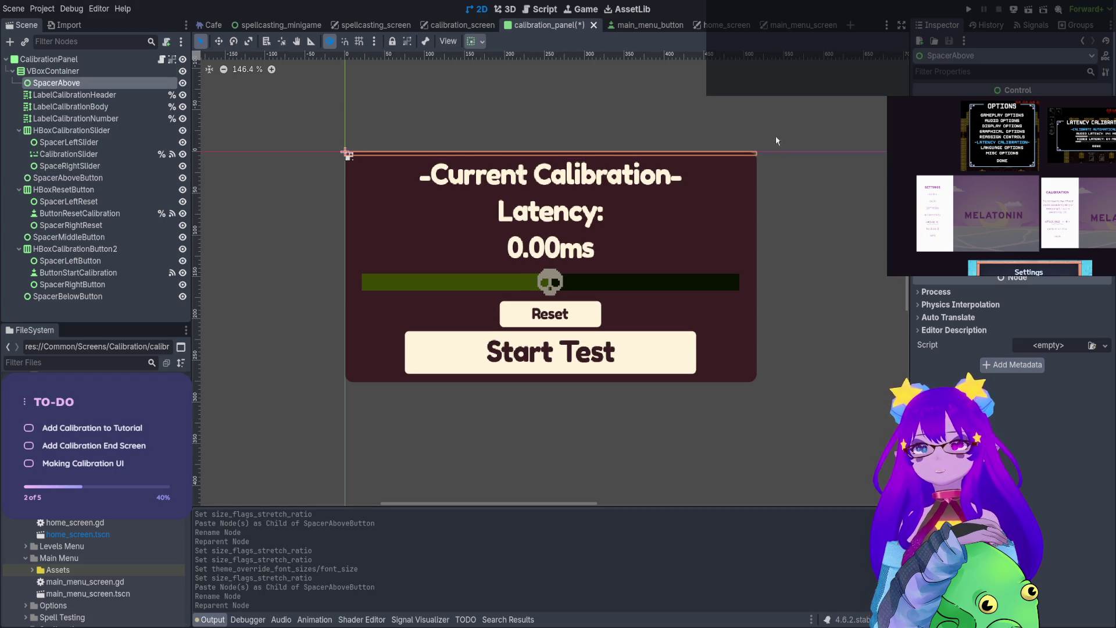
{"action": "scroll", "coordinate": [1012, 303], "scroll_direction": "up", "scroll_amount": 2}
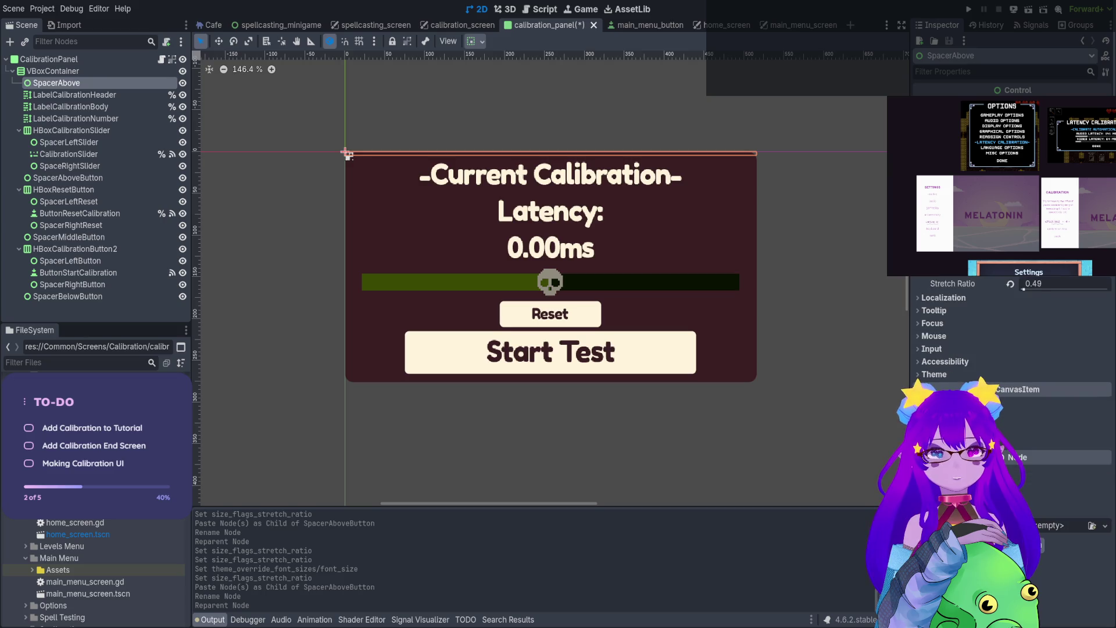
{"action": "left_click_drag", "start_coordinate": [1030, 289], "coordinate": [1040, 293]}
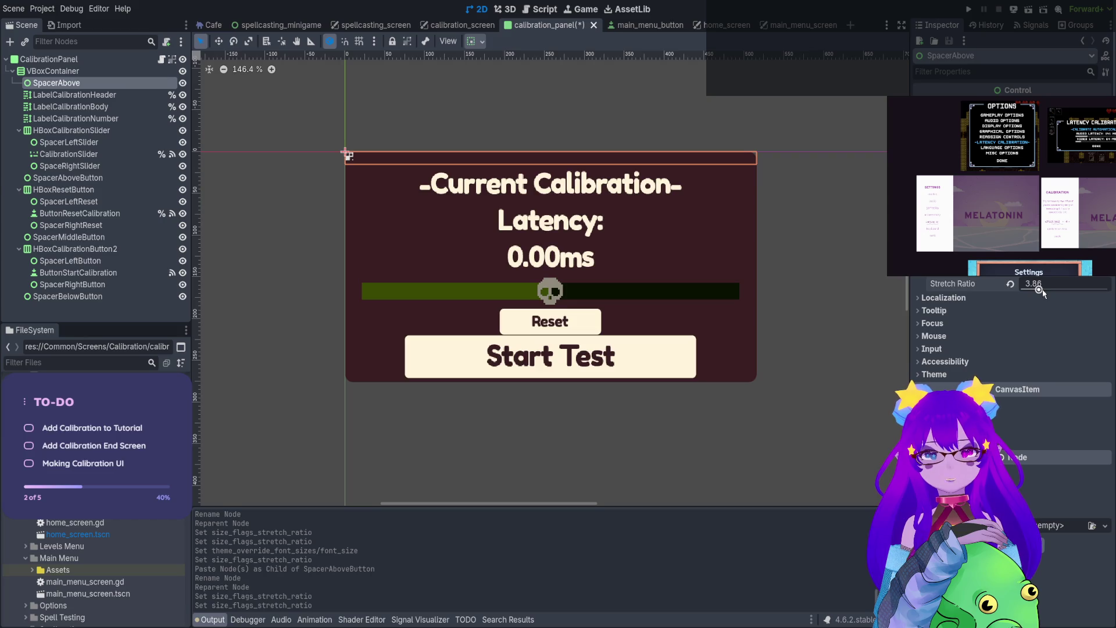
Increase SpacerBelowButton's stretch ratio to 7.2, then check the Reset button and slider nodes
{"action": "left_click", "coordinate": [110, 297]}
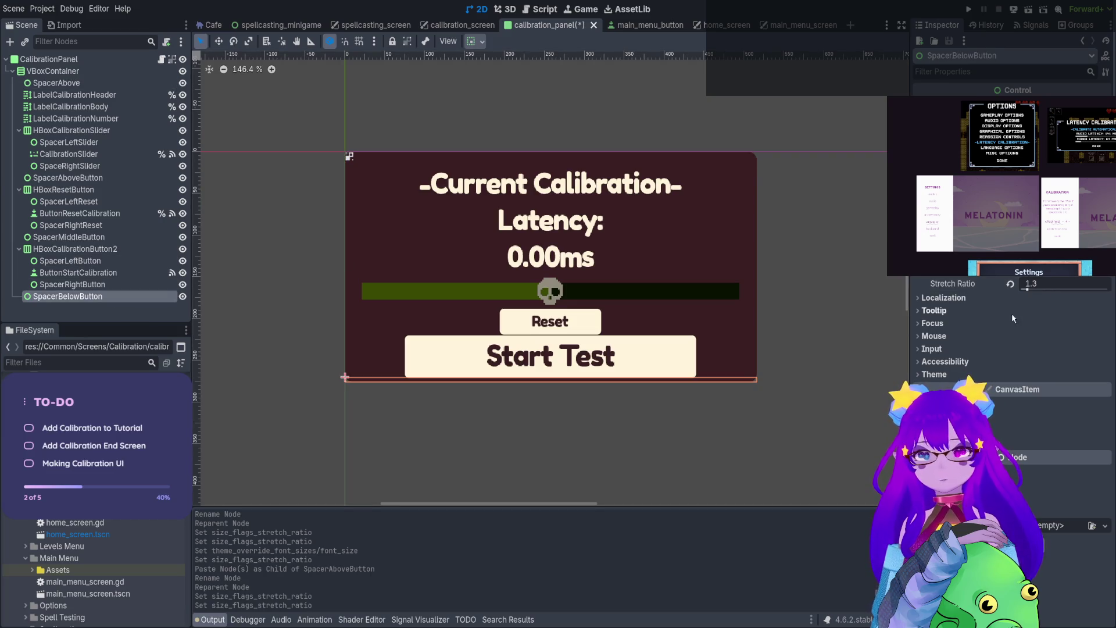
{"action": "left_click_drag", "start_coordinate": [1038, 289], "coordinate": [1041, 291]}
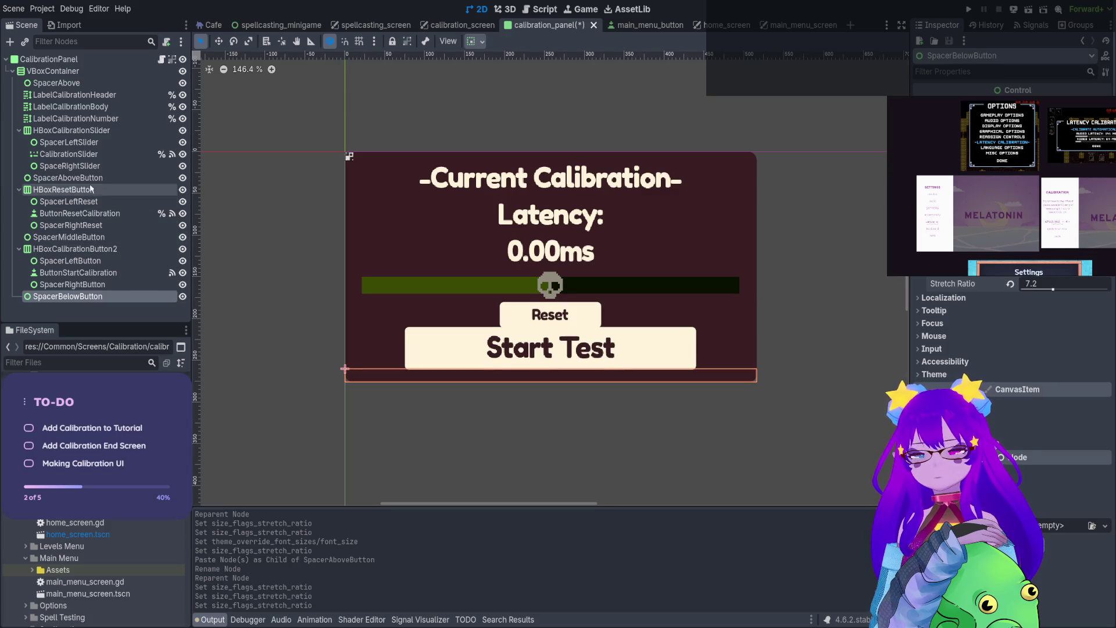
{"action": "left_click", "coordinate": [83, 215]}
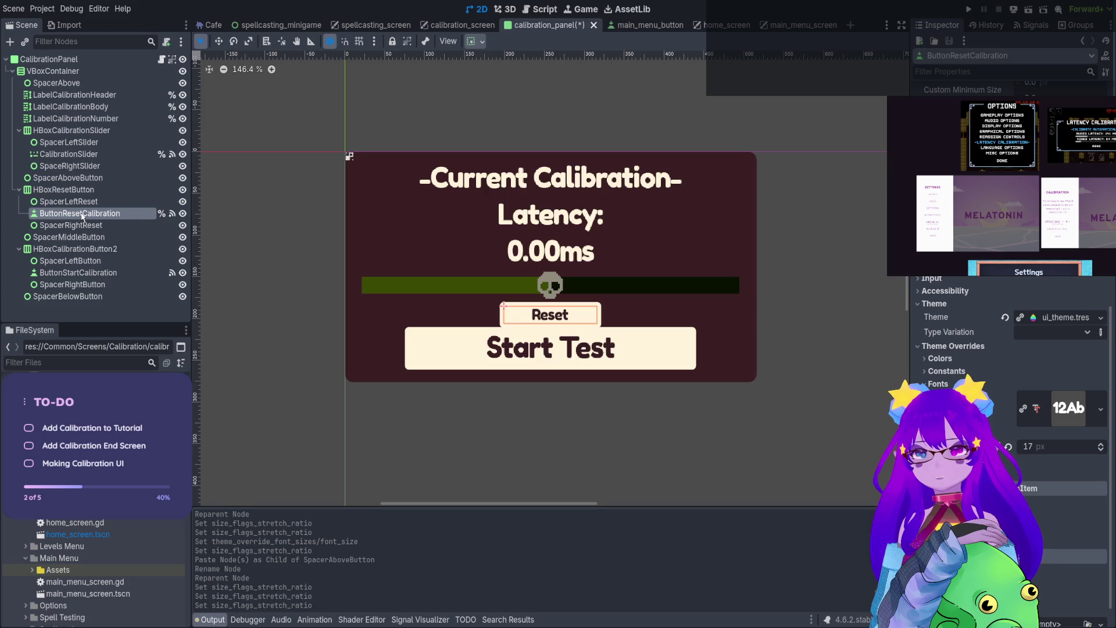
{"action": "left_click", "coordinate": [83, 154]}
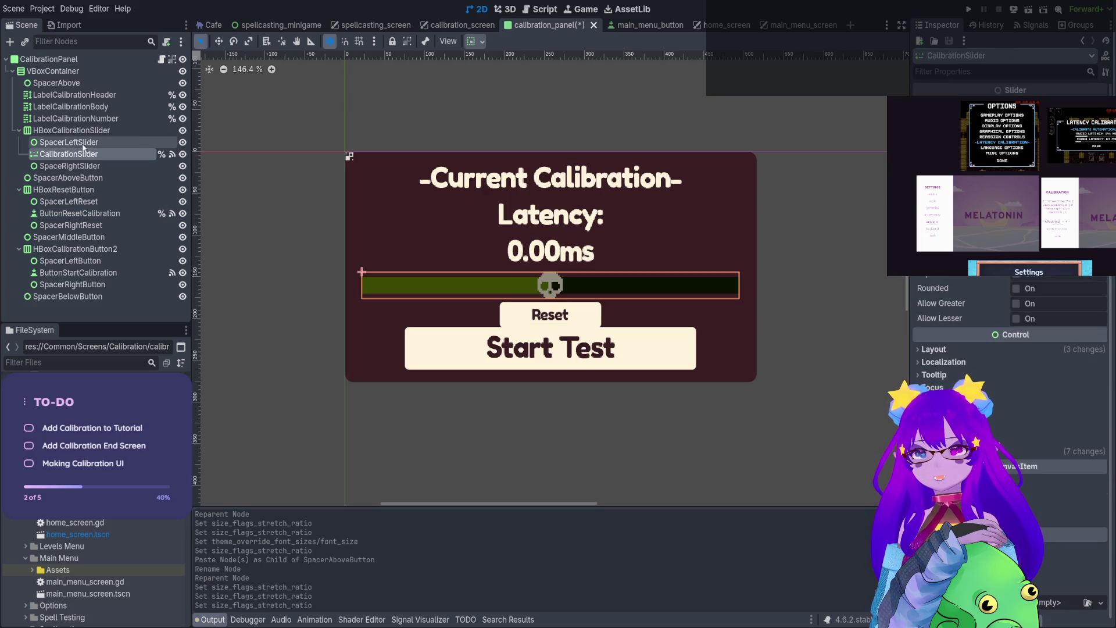
Lower the latency number label's stretch ratio to 0.52
{"action": "left_click", "coordinate": [82, 119]}
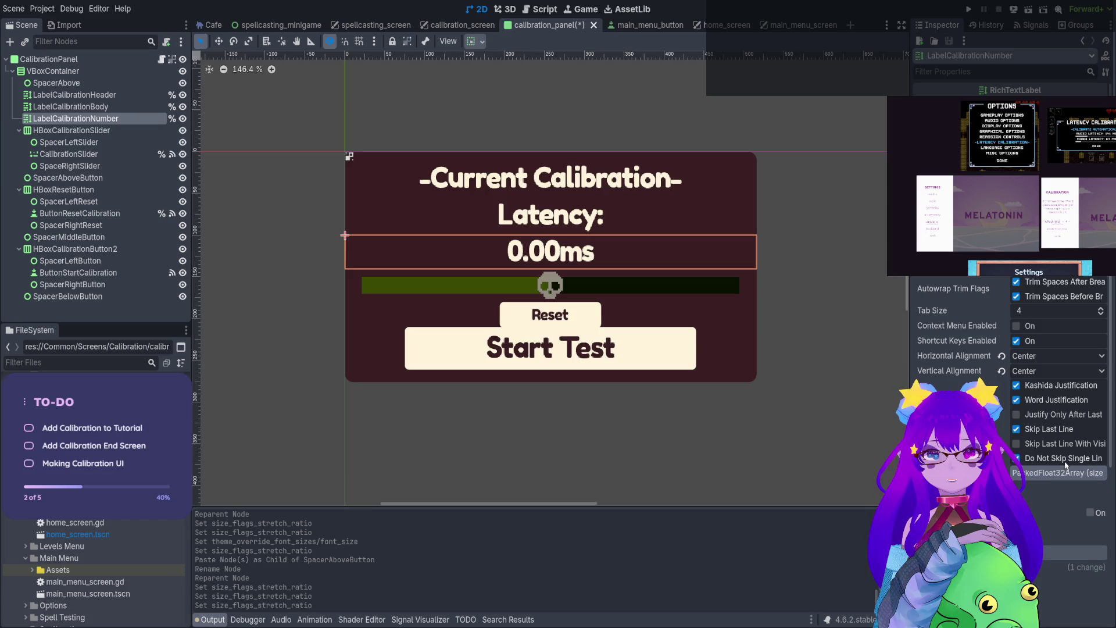
{"action": "scroll", "coordinate": [1012, 378], "scroll_direction": "down", "scroll_amount": 5}
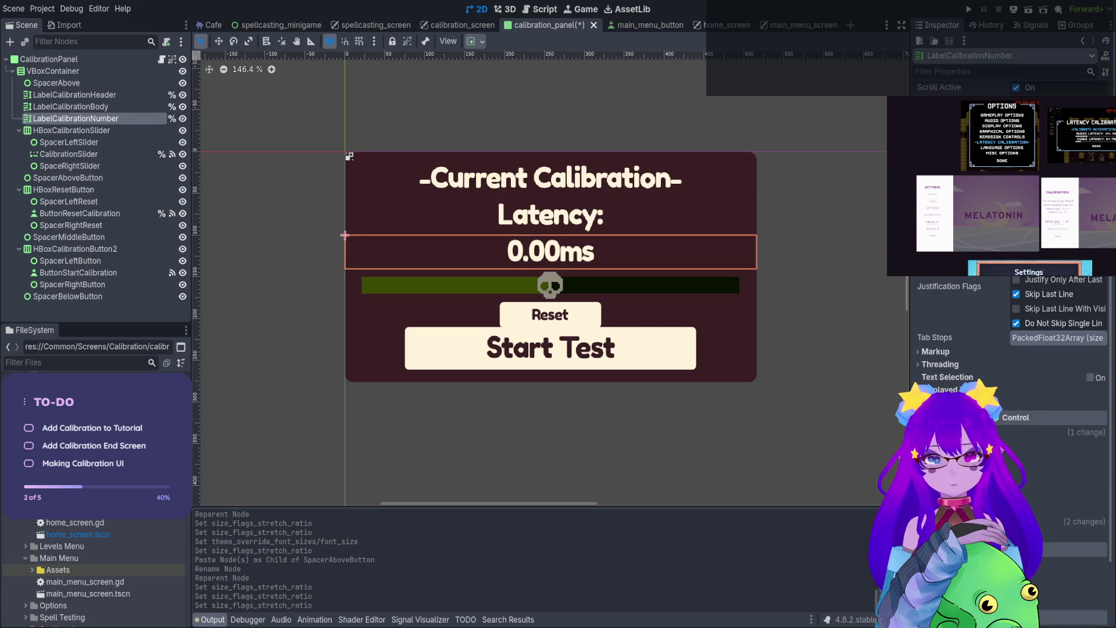
{"action": "scroll", "coordinate": [1012, 378], "scroll_direction": "up", "scroll_amount": 5}
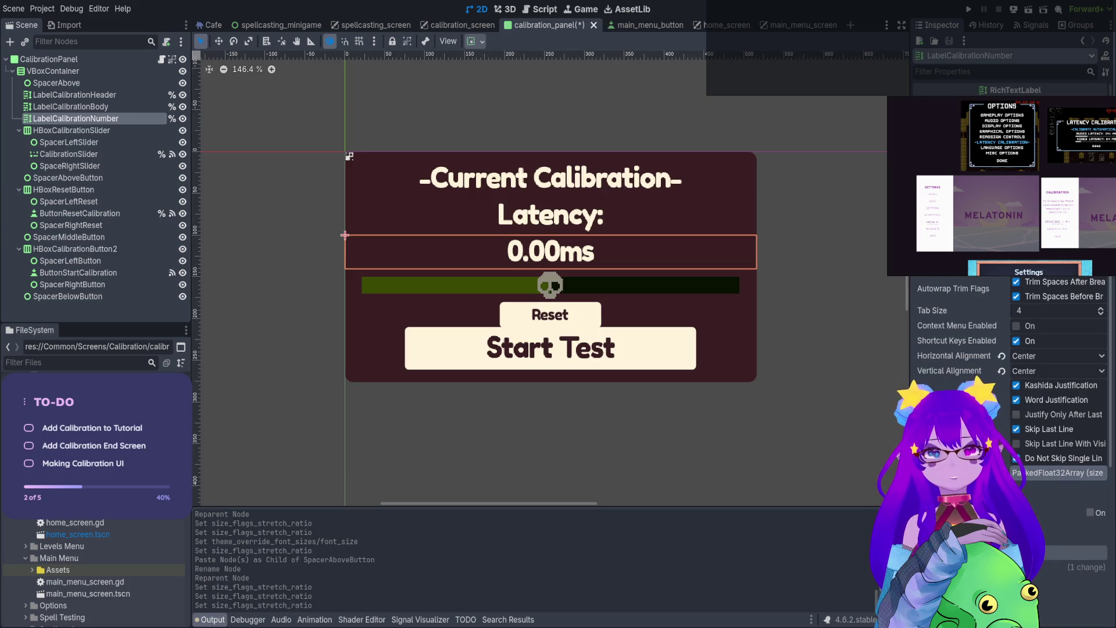
{"action": "scroll", "coordinate": [993, 289], "scroll_direction": "down", "scroll_amount": 5}
{"action": "left_click", "coordinate": [942, 432]}
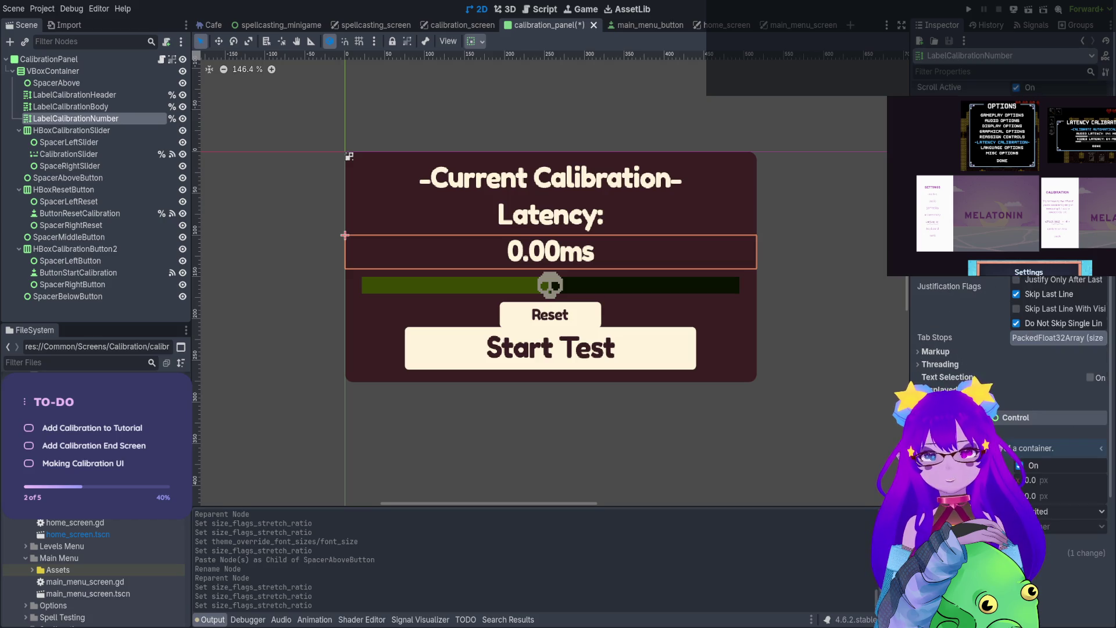
{"action": "scroll", "coordinate": [1011, 378], "scroll_direction": "down", "scroll_amount": 5}
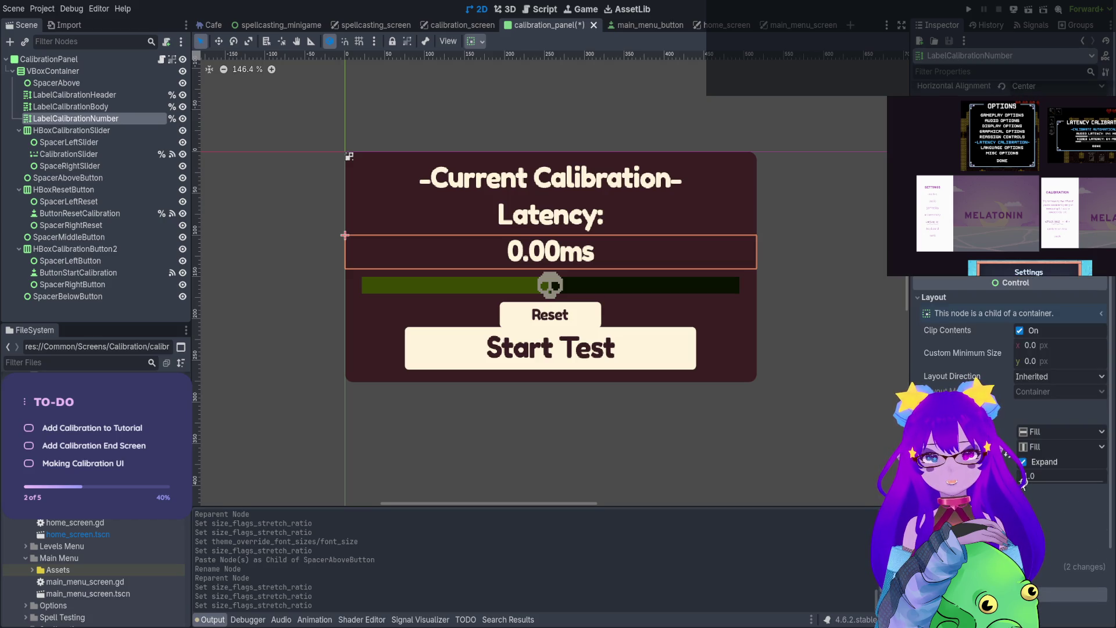
{"action": "left_click_drag", "start_coordinate": [1024, 483], "coordinate": [1023, 481]}
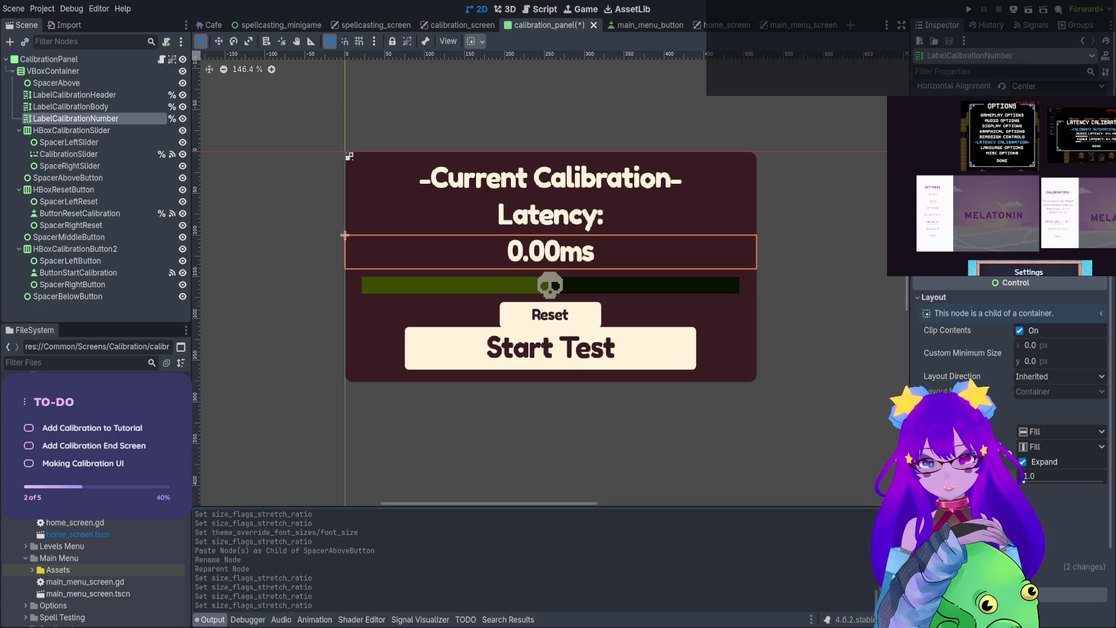
Frame CalibrationPanel and drag its bottom edge down to make it 516 × 296 px
{"action": "left_click", "coordinate": [145, 59]}
{"action": "key", "text": "f"}
{"action": "left_click_drag", "start_coordinate": [548, 374], "coordinate": [550, 392]}
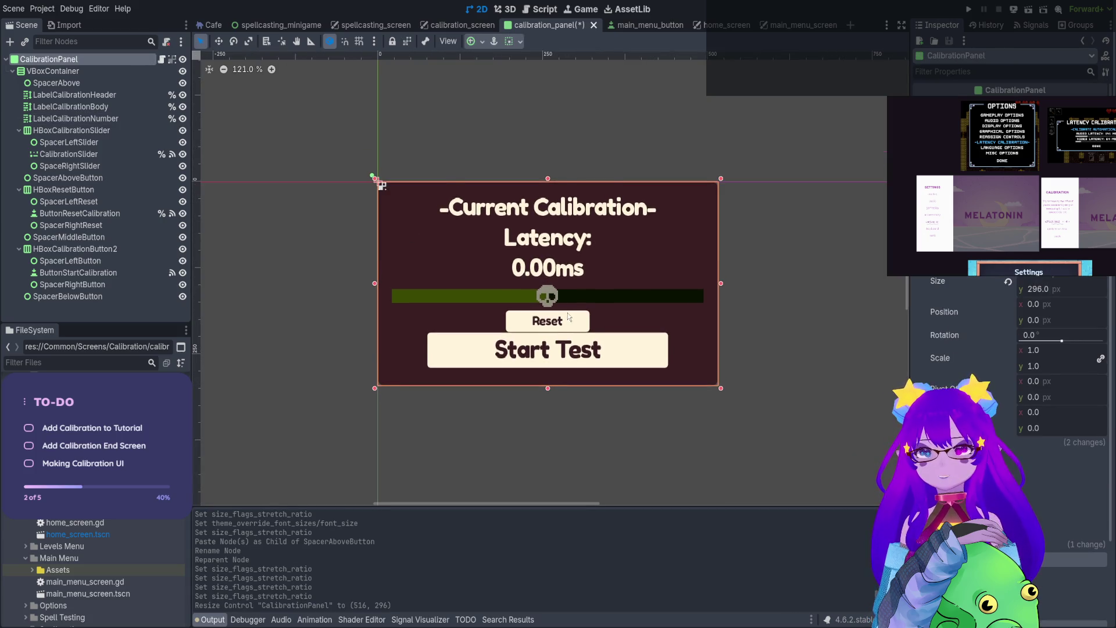
Raise SpacerMiddleButton's stretch ratio to 3.15 and save the scene
{"action": "key", "text": "ctrl+s"}
{"action": "left_click", "coordinate": [87, 273]}
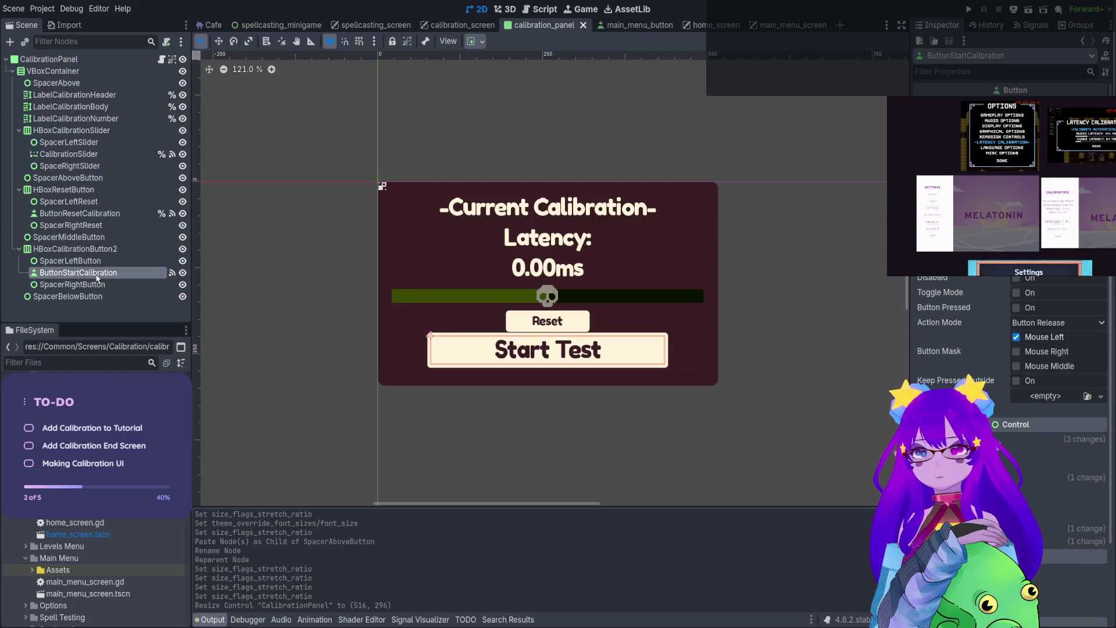
{"action": "key", "text": "Up"}
{"action": "key", "text": "Up"}
{"action": "key", "text": "Up"}
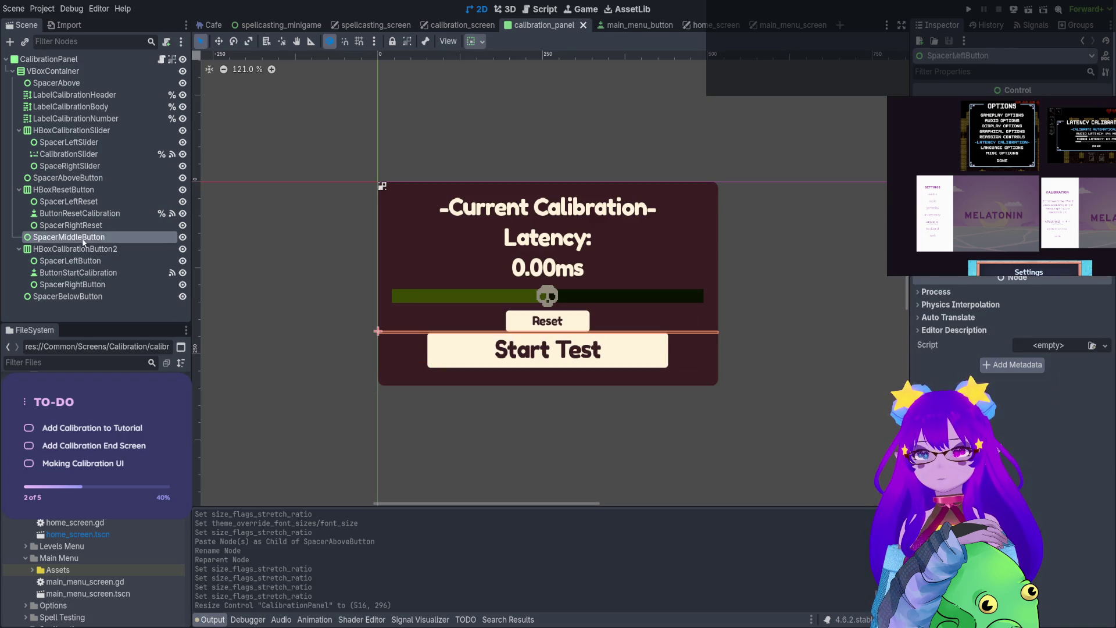
{"action": "left_click_drag", "start_coordinate": [1021, 287], "coordinate": [1036, 290]}
{"action": "key", "text": "ctrl+s"}
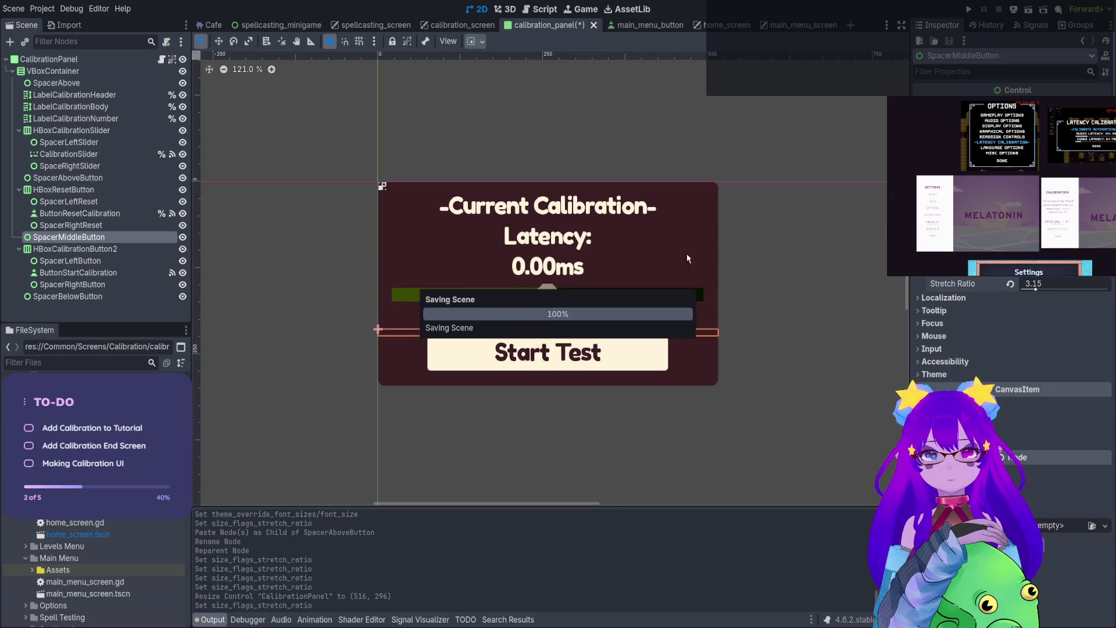
Disconnect ButtonResetCalibration's pressed signal from _on_button_start_calibration_pressed
{"action": "left_click", "coordinate": [87, 214]}
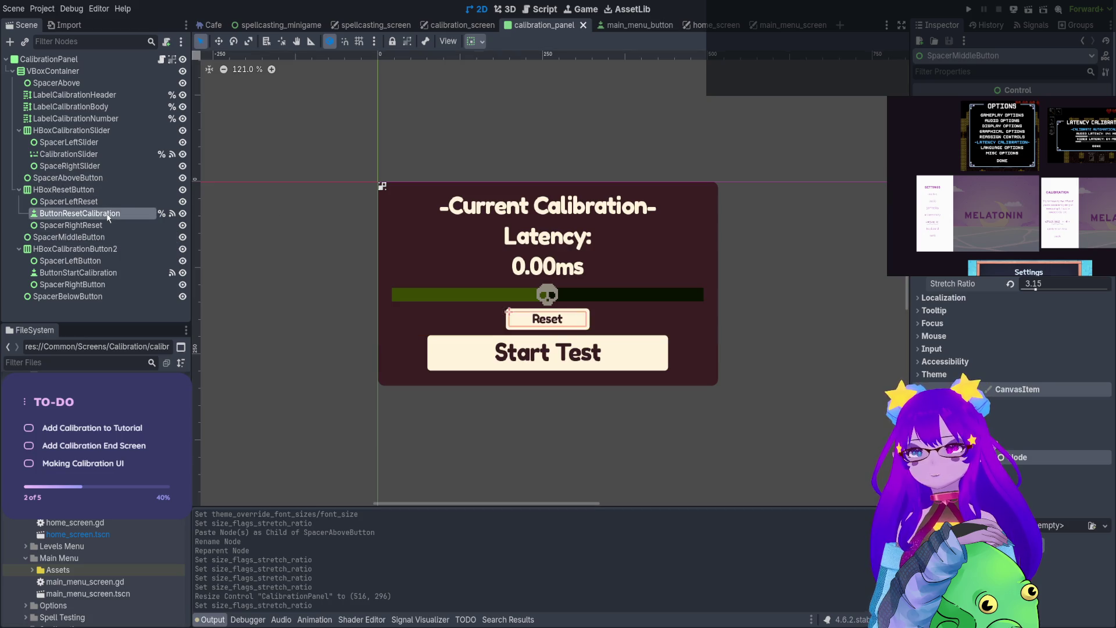
{"action": "left_click", "coordinate": [1032, 25]}
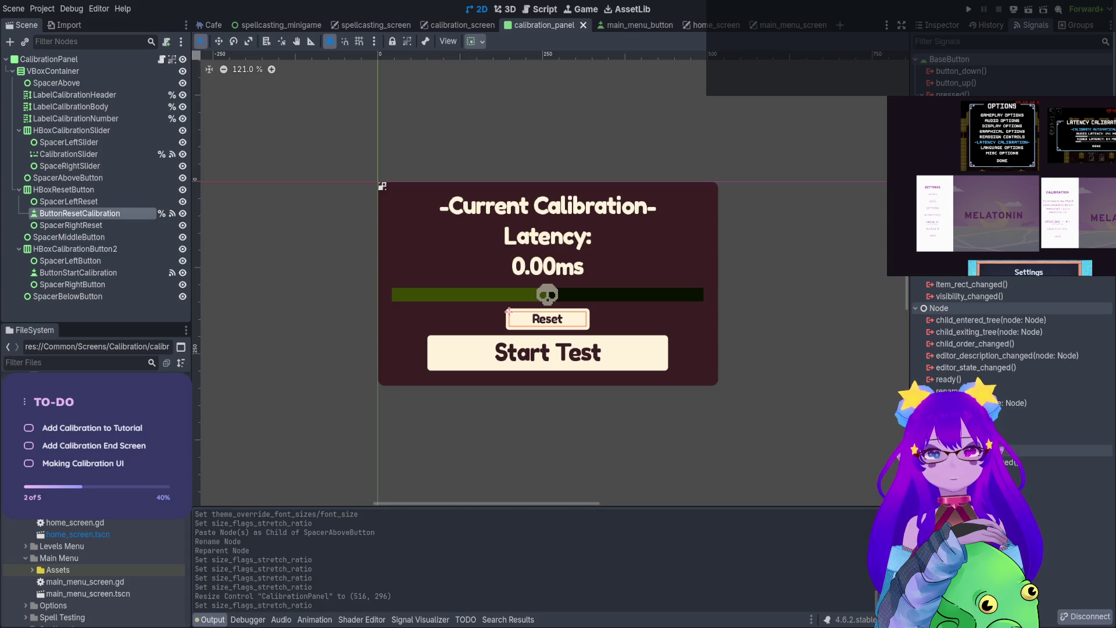
{"action": "left_click", "coordinate": [1085, 617]}
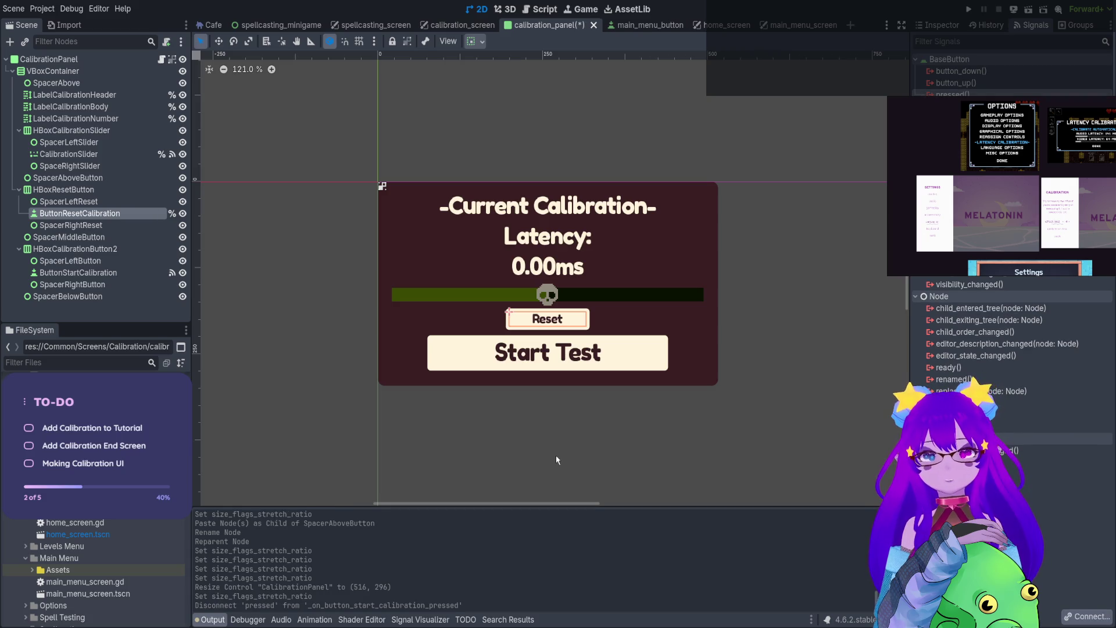
Connect Reset's pressed signal to _on_button_reset_calibration_pressed and change _update's default status to current_status
{"action": "left_click", "coordinate": [525, 452]}
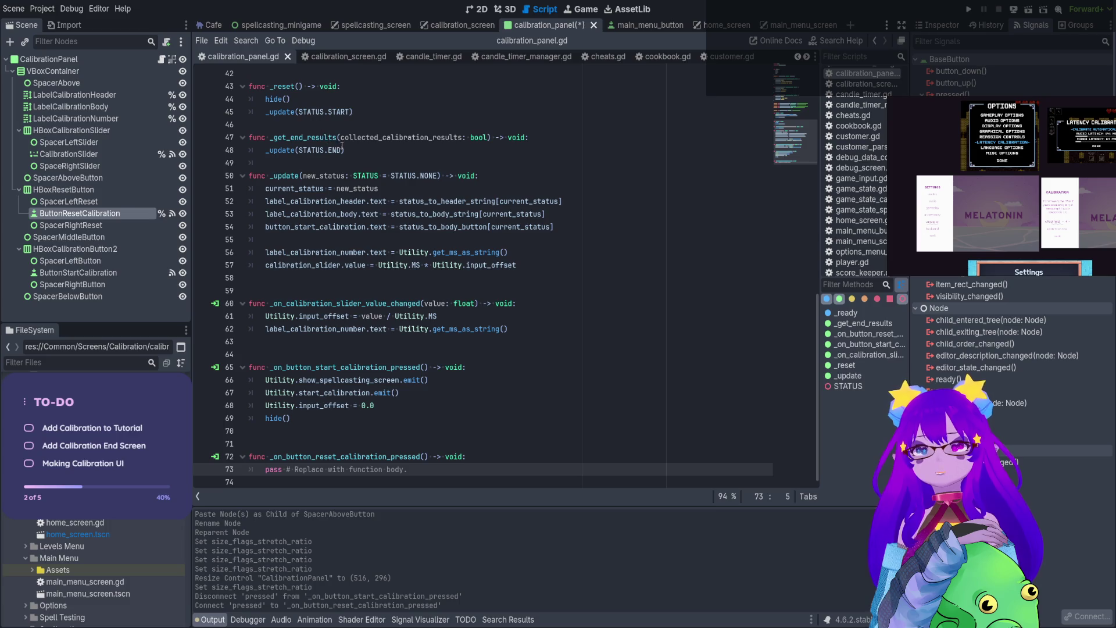
{"action": "left_click_drag", "start_coordinate": [442, 176], "coordinate": [270, 176]}
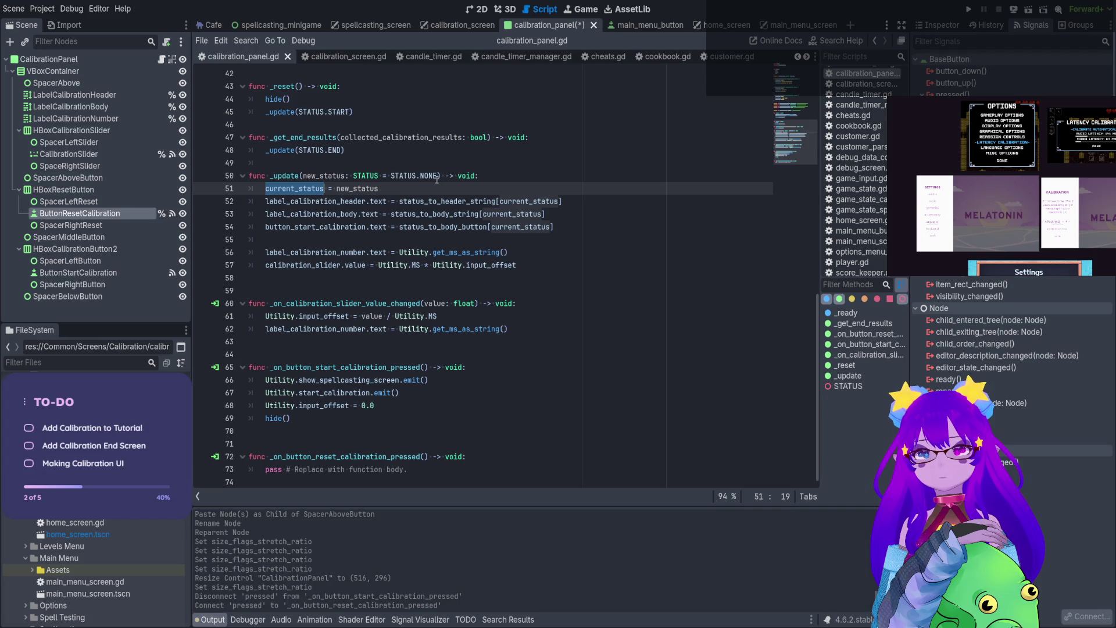
{"action": "left_click_drag", "start_coordinate": [440, 175], "coordinate": [416, 175]}
{"action": "left_click", "coordinate": [391, 175], "text": "shift"}
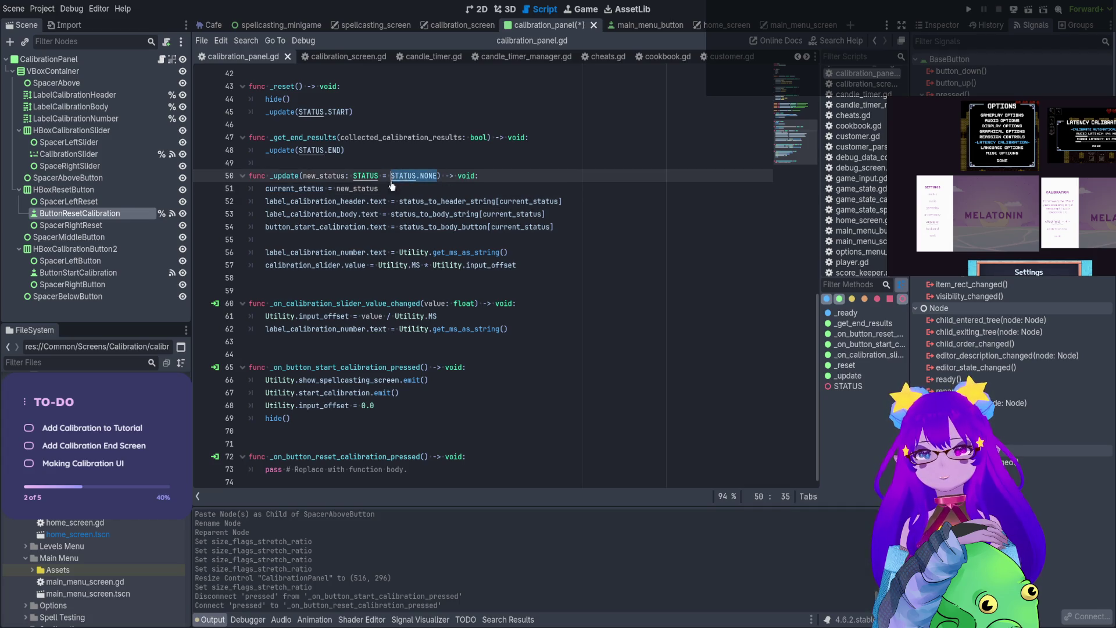
{"action": "type", "text": "current_status"}
{"action": "key", "text": "ctrl+s"}
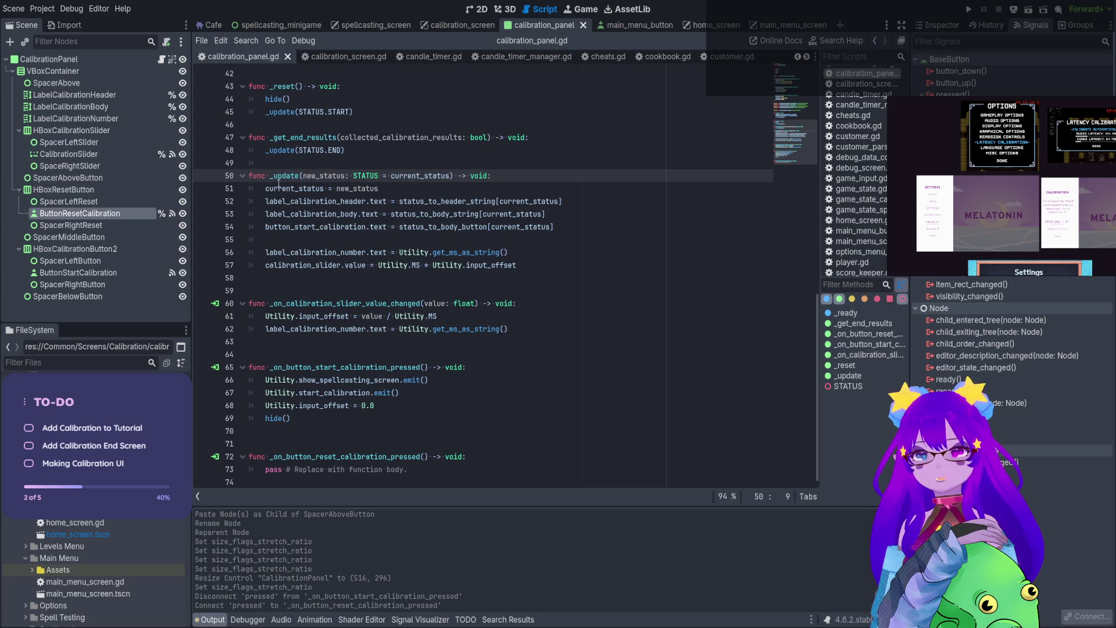
Replace the reset handler's pass with Utility.input_offset = 0.0 and _update(), then save the script
{"action": "triple_click", "coordinate": [268, 469]}
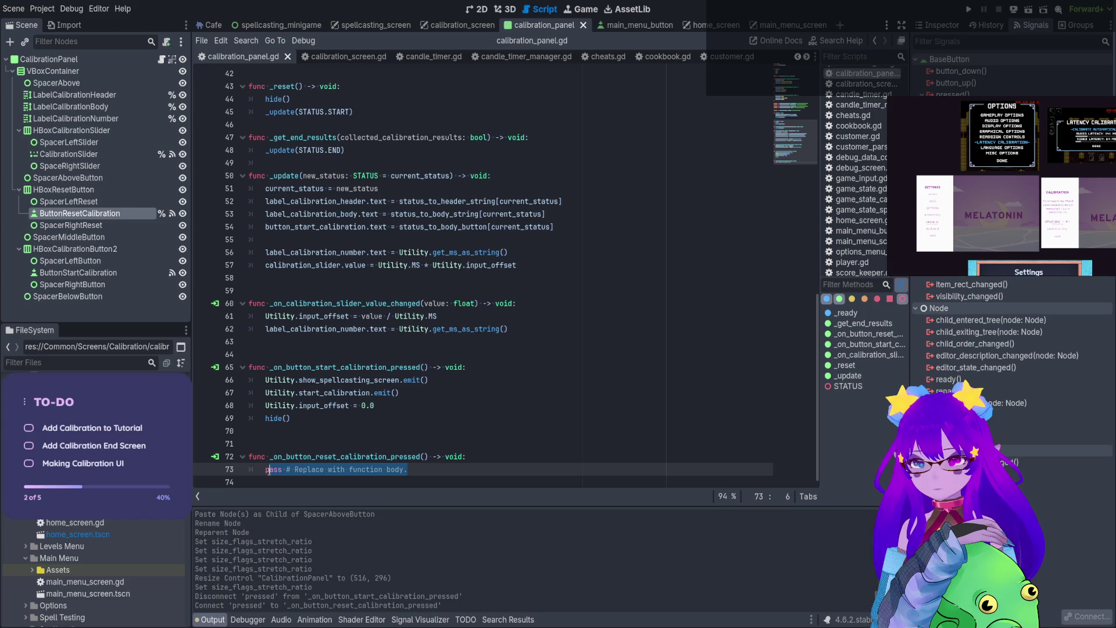
{"action": "left_click_drag", "start_coordinate": [268, 470], "coordinate": [263, 474]}
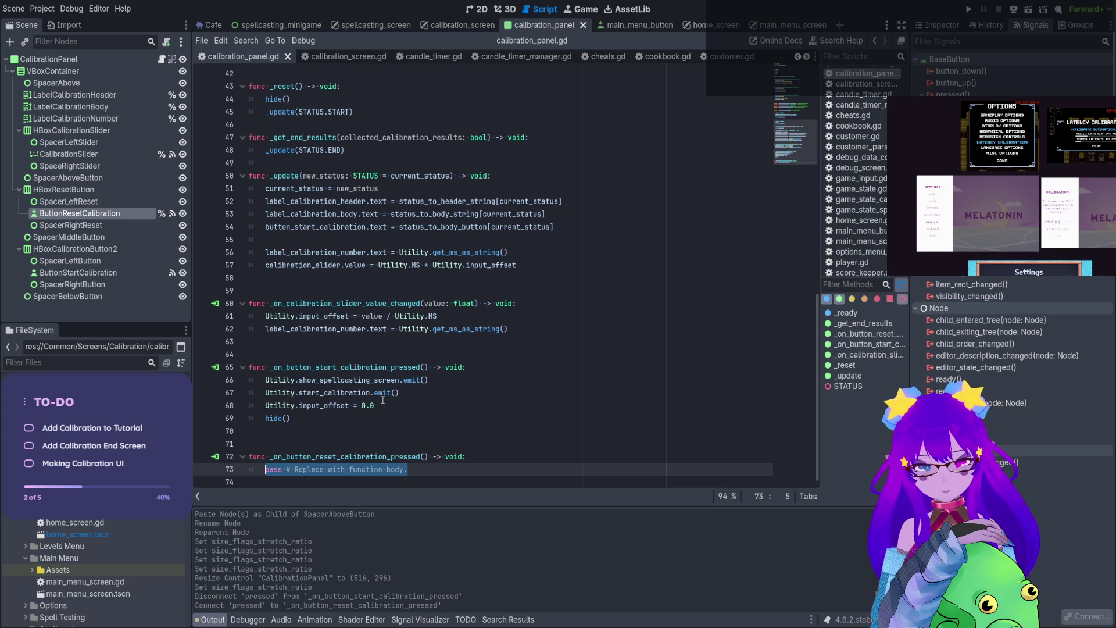
{"action": "type", "text": "_update("}
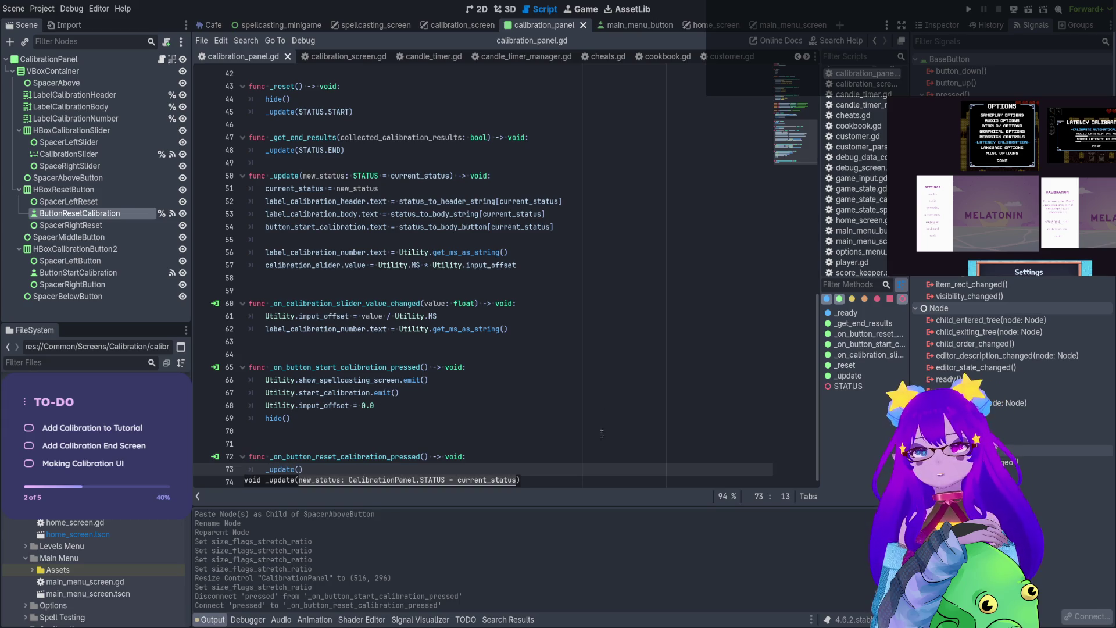
{"action": "key", "text": "Escape"}
{"action": "key", "text": "ctrl+shift+Return"}
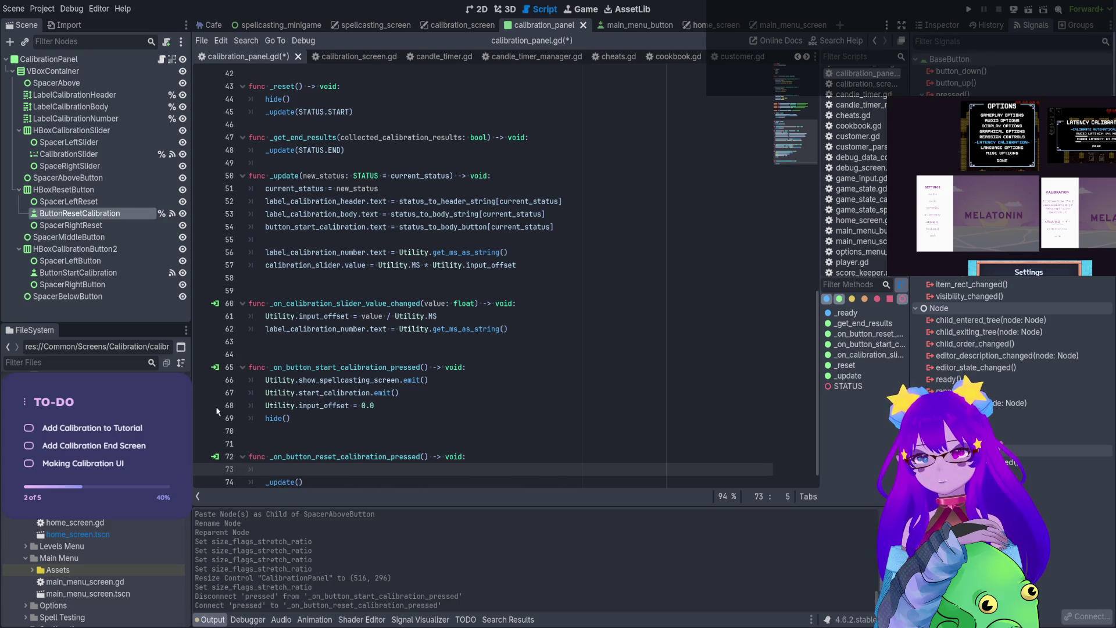
{"action": "scroll", "coordinate": [217, 411], "scroll_direction": "down", "scroll_amount": 1}
{"action": "left_click_drag", "start_coordinate": [375, 392], "coordinate": [265, 393]}
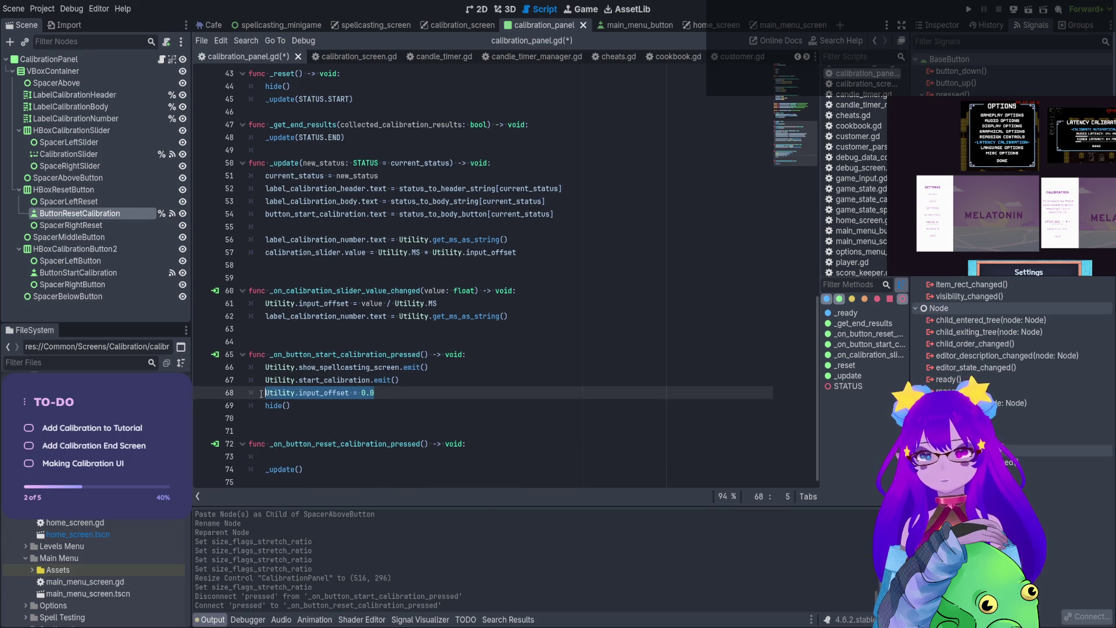
{"action": "key", "text": "ctrl+c"}
{"action": "left_click", "coordinate": [271, 457]}
{"action": "key", "text": "ctrl+v"}
{"action": "key", "text": "ctrl+s"}
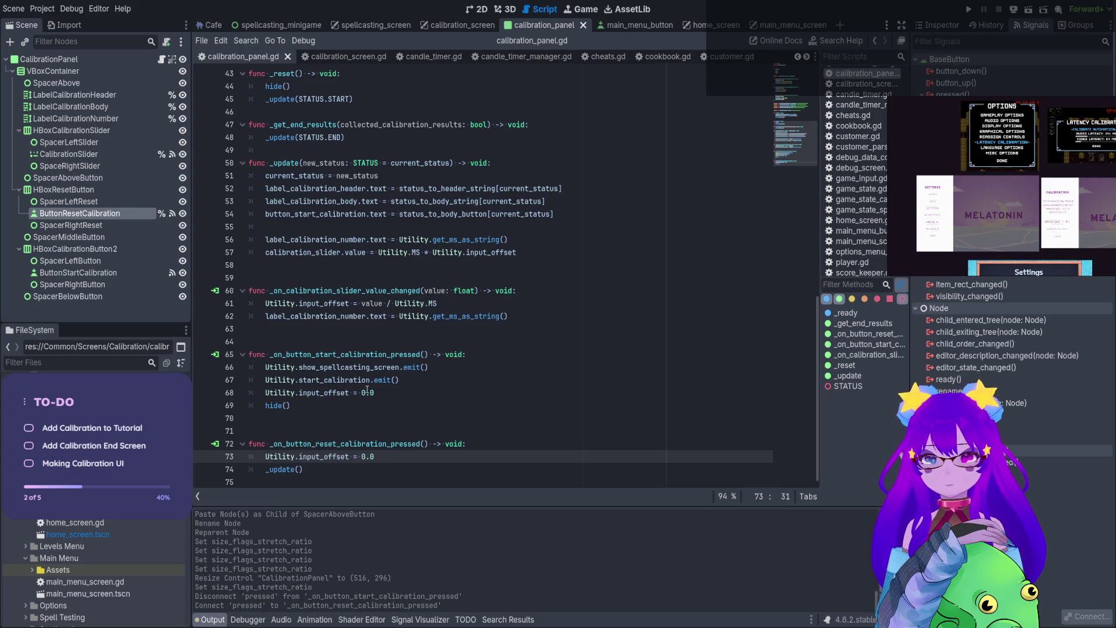
Run the project and stop it after the null-instance 'text' assignment error
{"action": "left_click", "coordinate": [970, 9]}
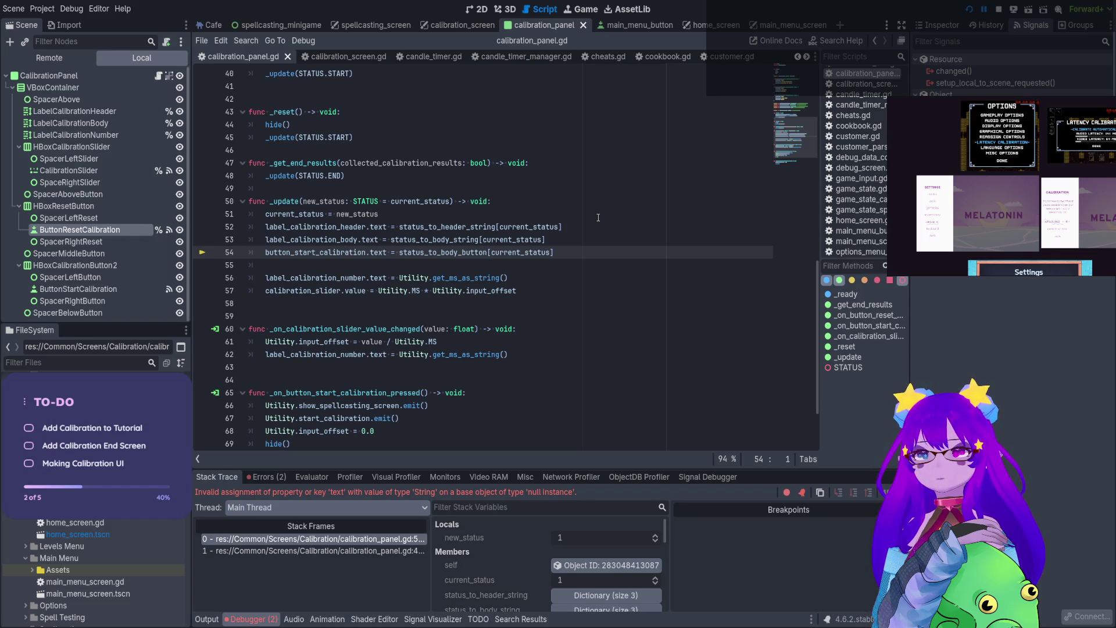
{"action": "left_click", "coordinate": [131, 289]}
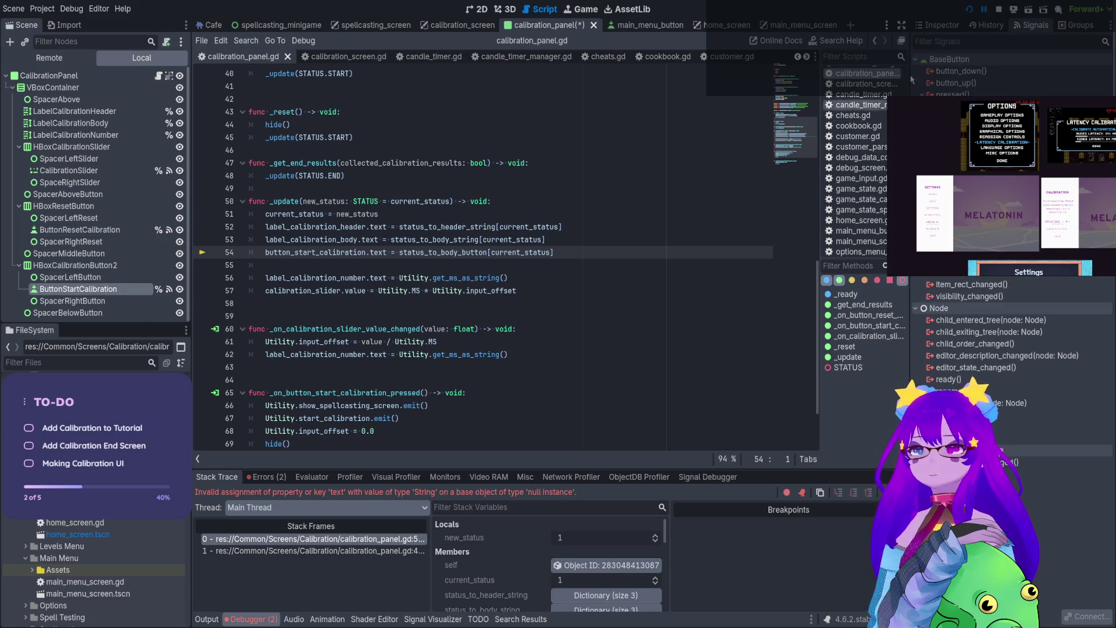
{"action": "left_click", "coordinate": [999, 10]}
Relaunch the project, stop it with F8, and return to the 2D calibration panel layout
{"action": "left_click", "coordinate": [968, 10]}
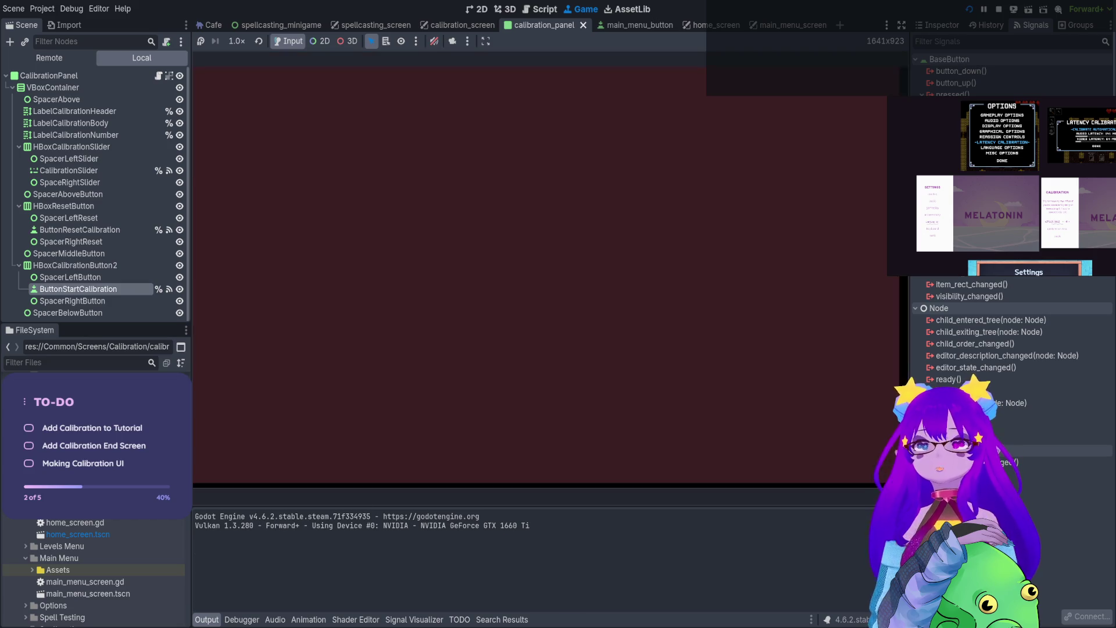
{"action": "key", "text": "F8"}
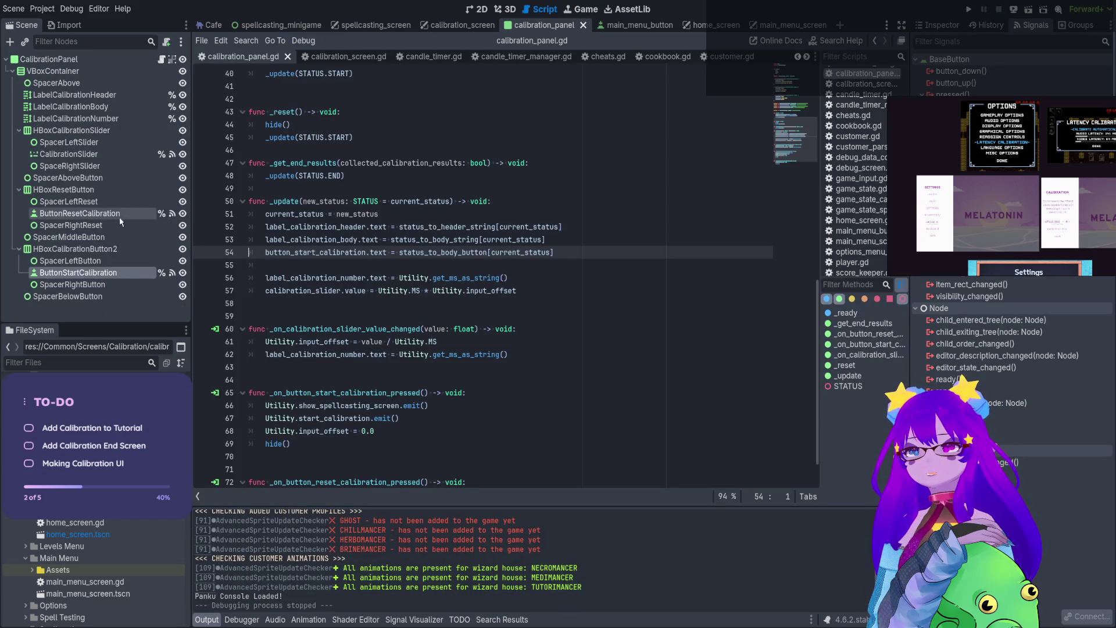
{"action": "left_click", "coordinate": [120, 215]}
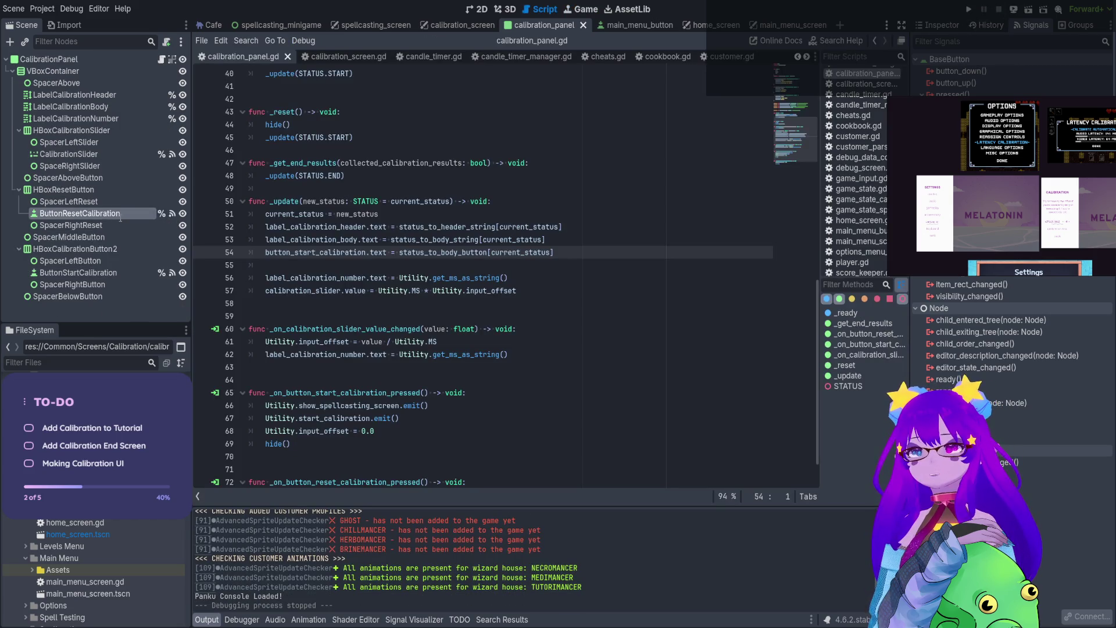
{"action": "left_click", "coordinate": [479, 10]}
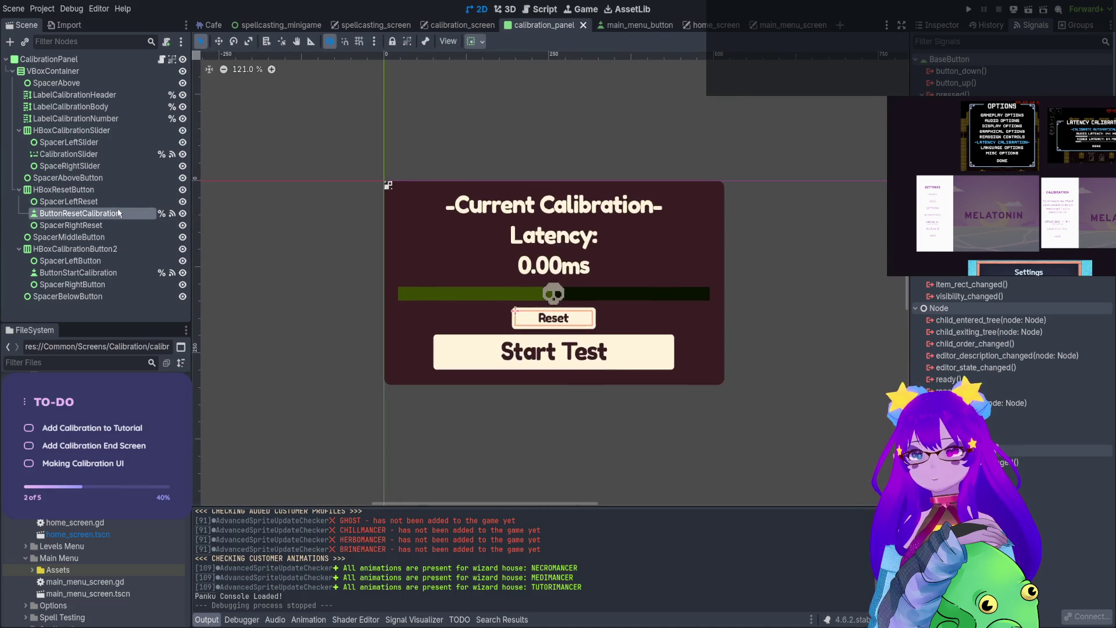
Run the game, try the latency slider at different offsets, and reset it to 0ms
{"action": "left_click", "coordinate": [970, 10]}
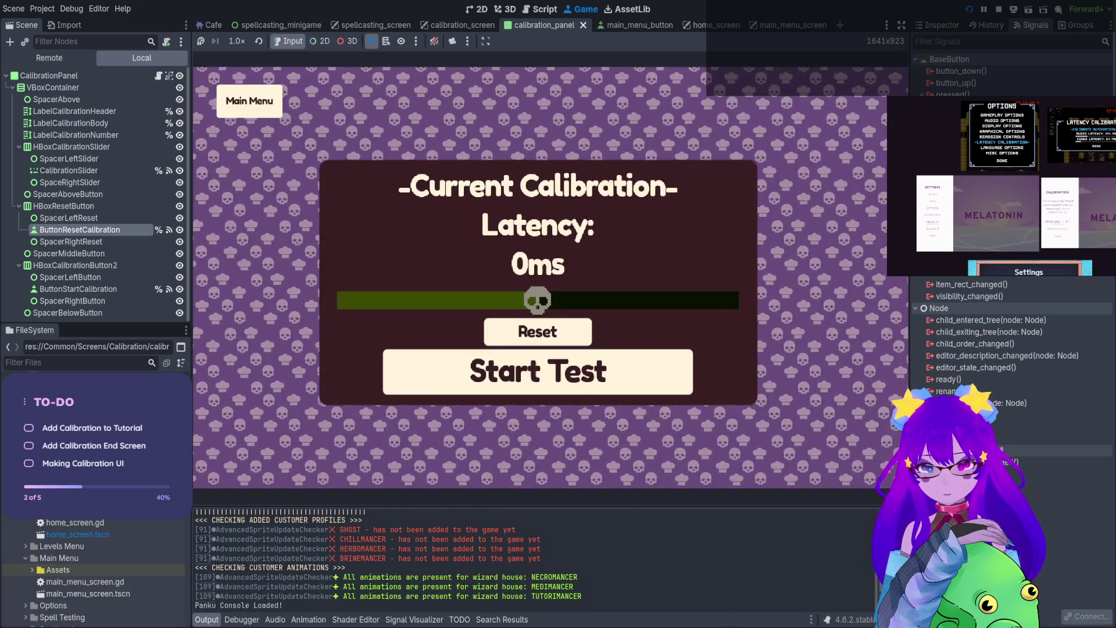
{"action": "mouse_move", "coordinate": [537, 300]}
{"action": "left_mouse_down"}
{"action": "mouse_move", "coordinate": [436, 300]}
{"action": "mouse_move", "coordinate": [655, 300]}
{"action": "mouse_move", "coordinate": [388, 300]}
{"action": "left_mouse_up"}
{"action": "left_click", "coordinate": [537, 331]}
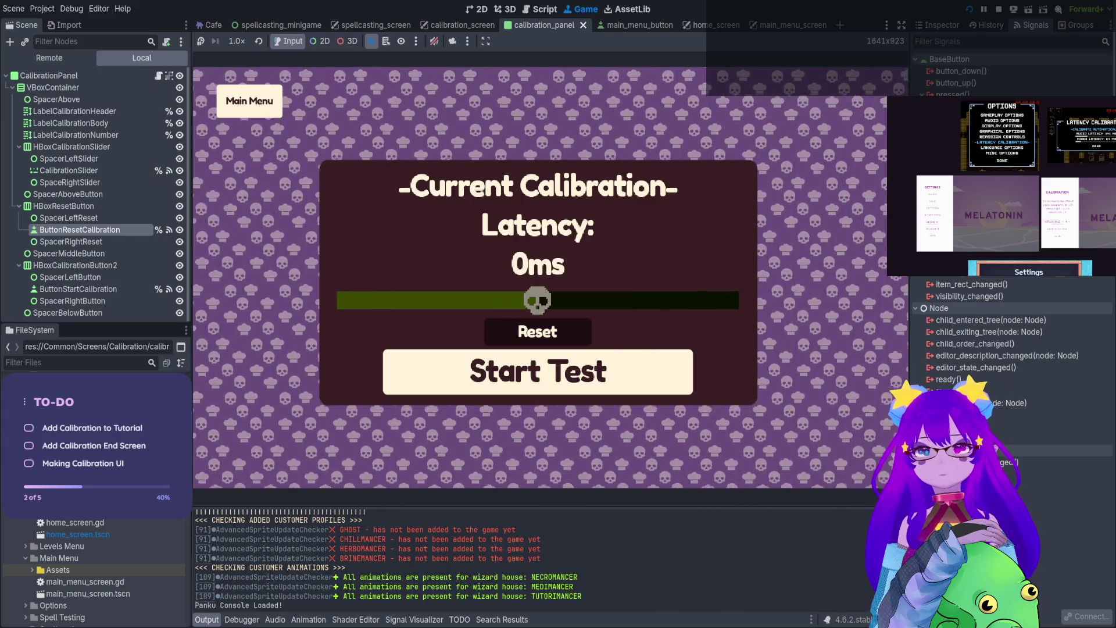
Start the calibration test, tap along, then move focus between Reset and Retry on the results
{"action": "key", "text": "Return"}
{"action": "key", "text": "Escape"}
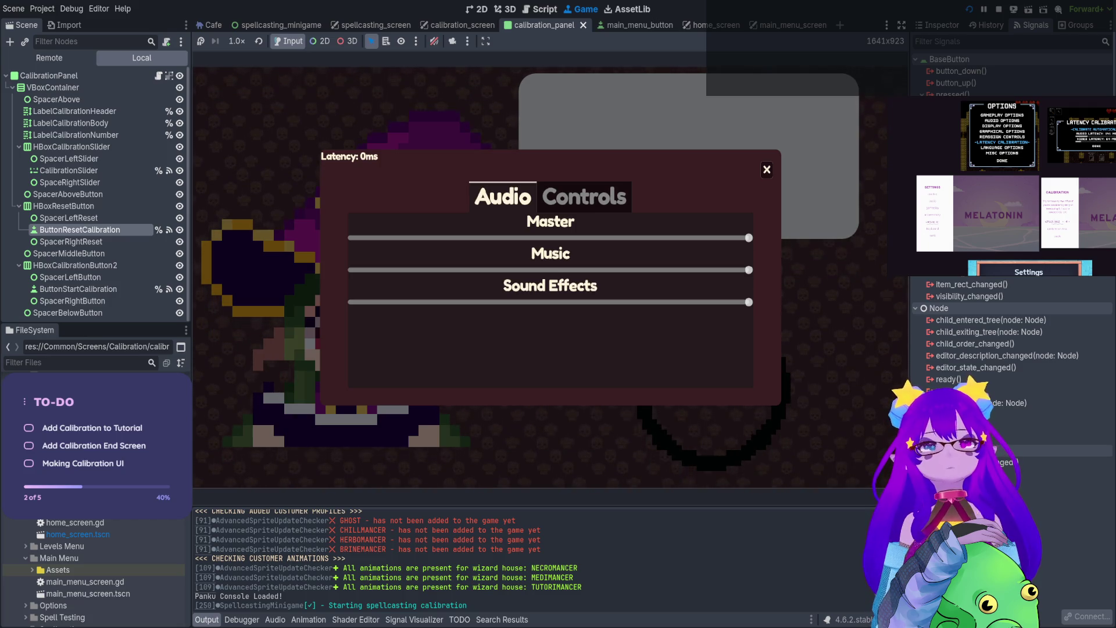
{"action": "key", "text": "Escape"}
{"action": "key", "text": "space"}
{"action": "key", "text": "space"}
{"action": "key", "text": "space"}
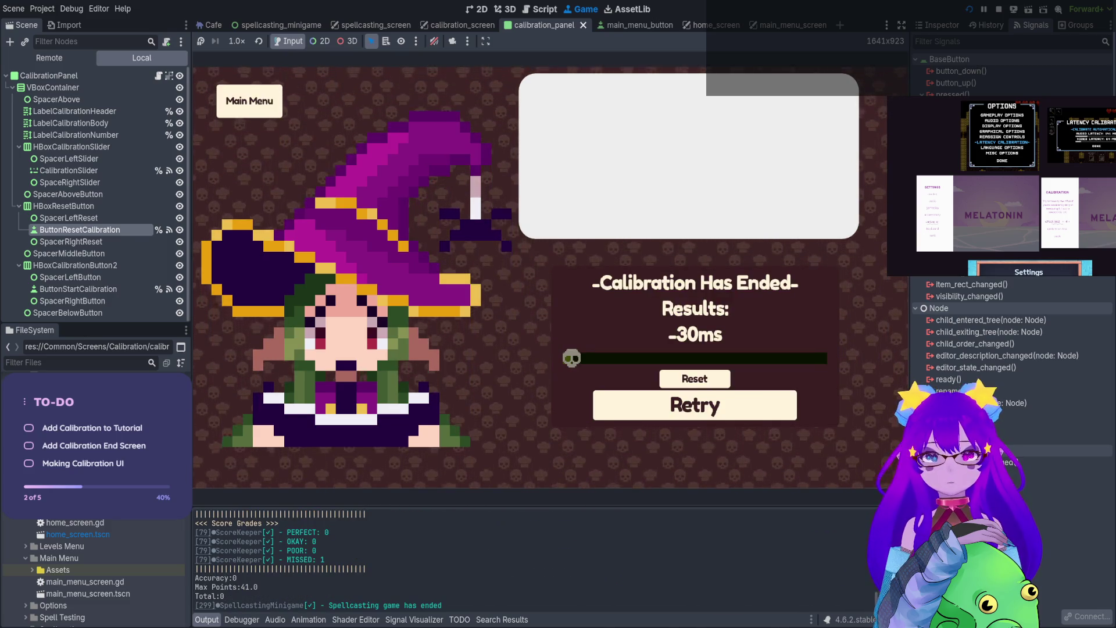
{"action": "key", "text": "Tab"}
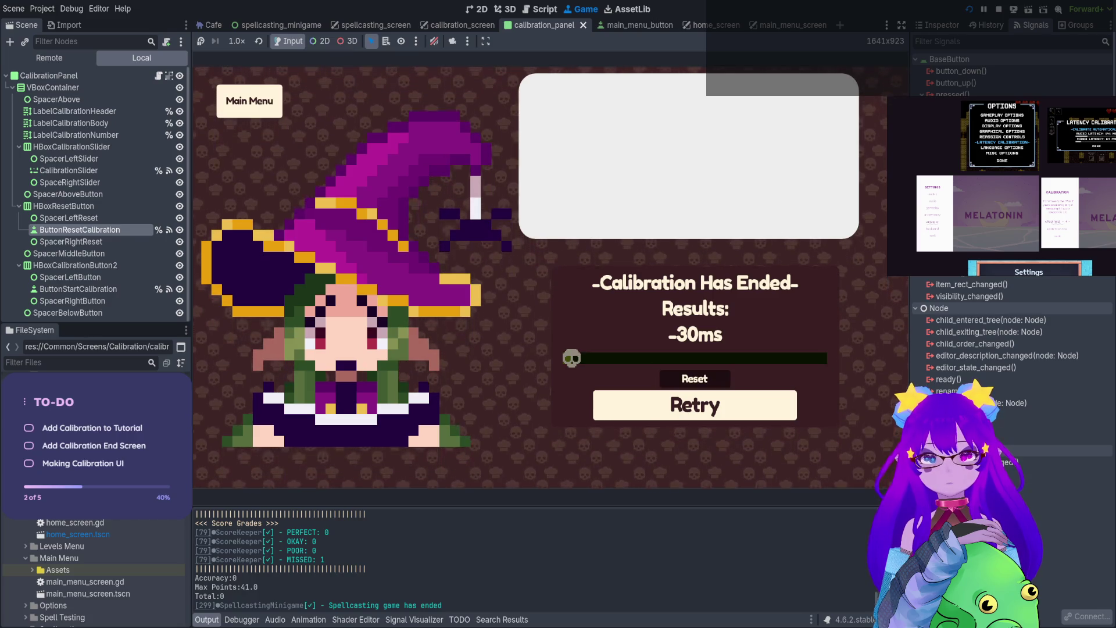
{"action": "key", "text": "Up"}
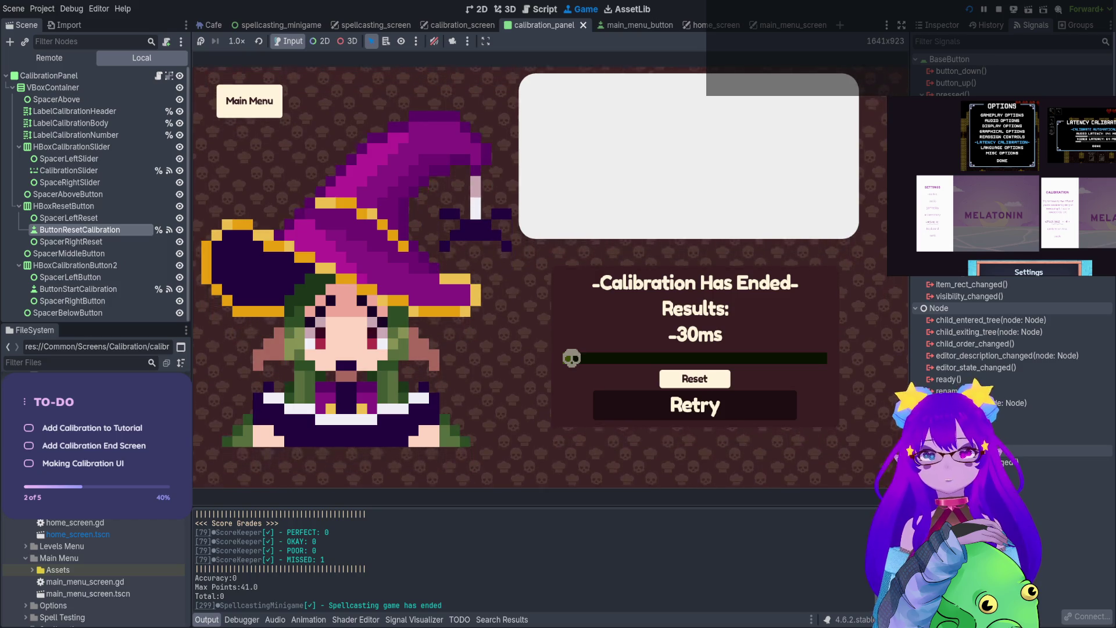
{"action": "key", "text": "Down"}
{"action": "left_click", "coordinate": [476, 10]}
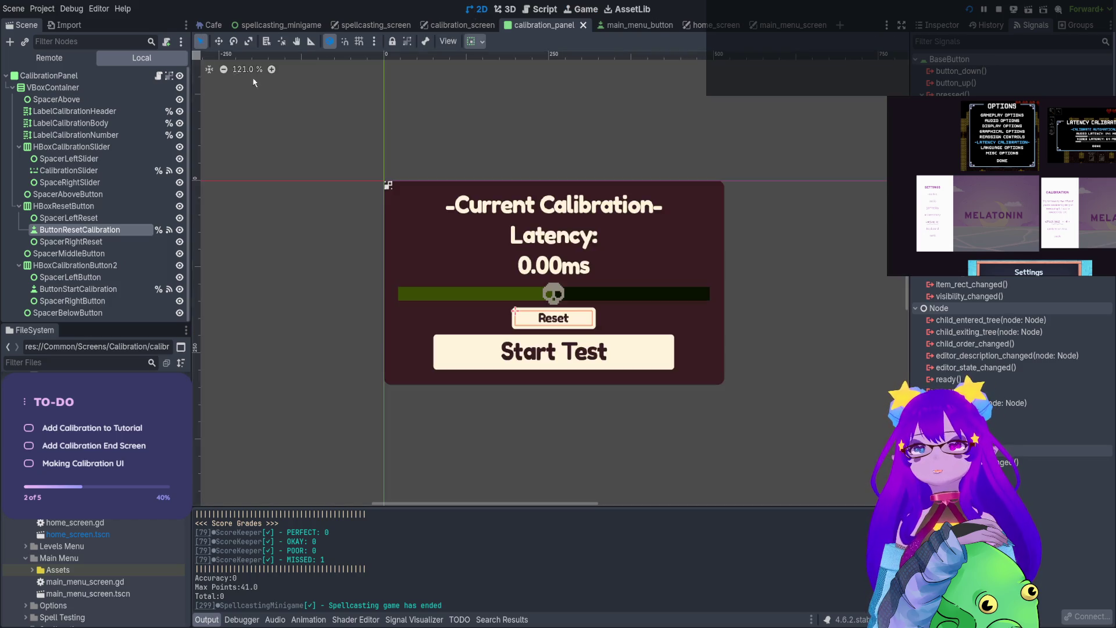
Replay the calibration, reset its -30ms result to 0ms, and return to the main menu
{"action": "left_click", "coordinate": [158, 76]}
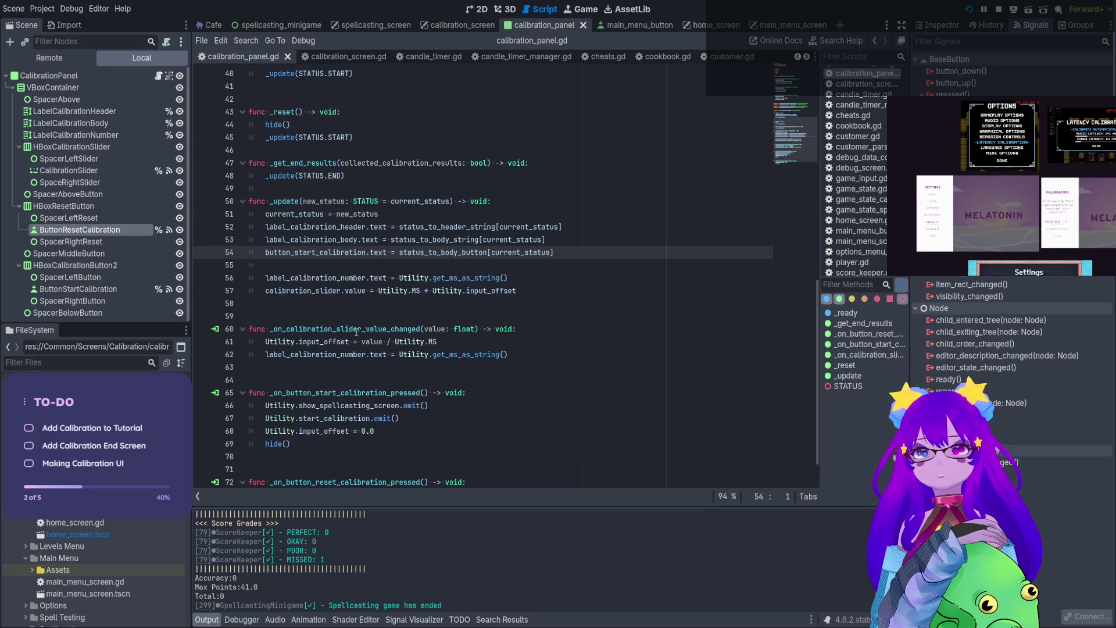
{"action": "scroll", "coordinate": [357, 332], "scroll_direction": "down", "scroll_amount": 1}
{"action": "left_click", "coordinate": [585, 9]}
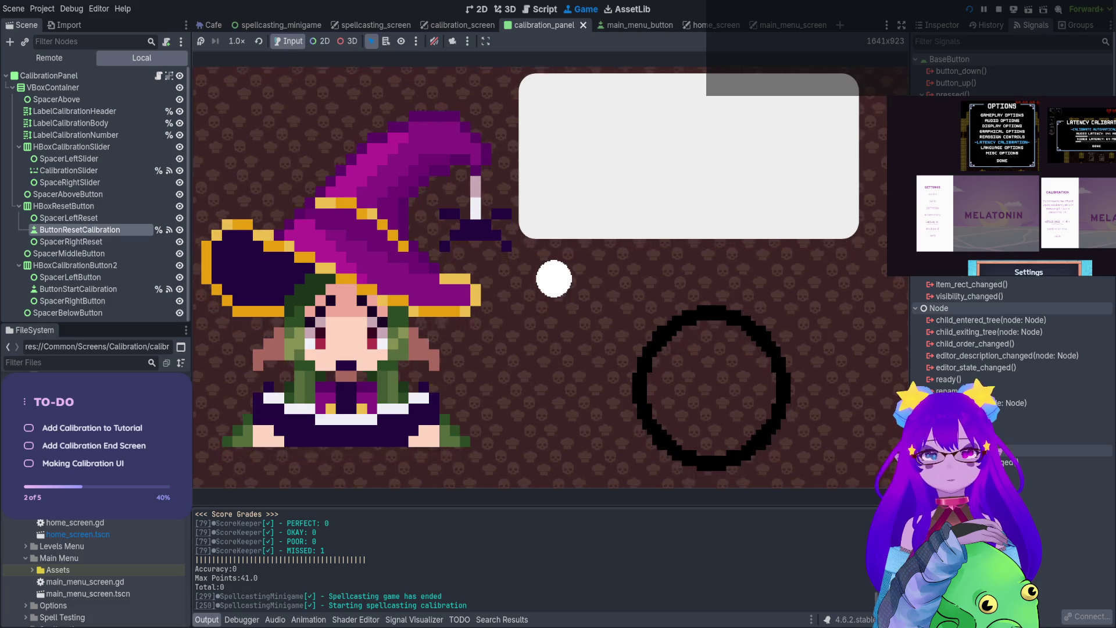
{"action": "key", "text": "space"}
{"action": "key", "text": "space"}
{"action": "key", "text": "space"}
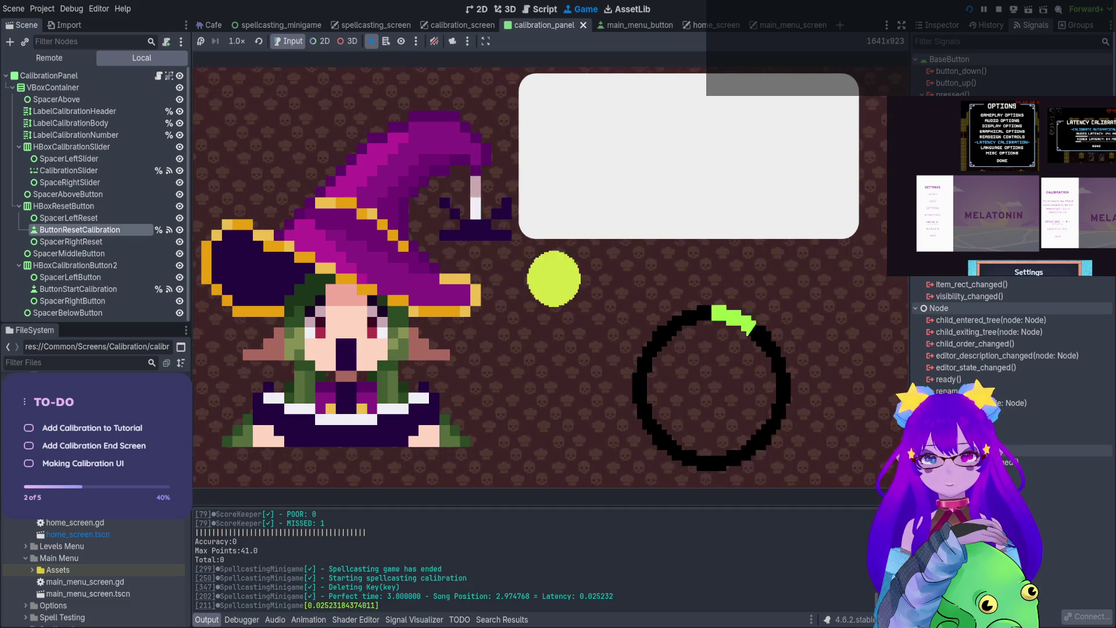
{"action": "key", "text": "space"}
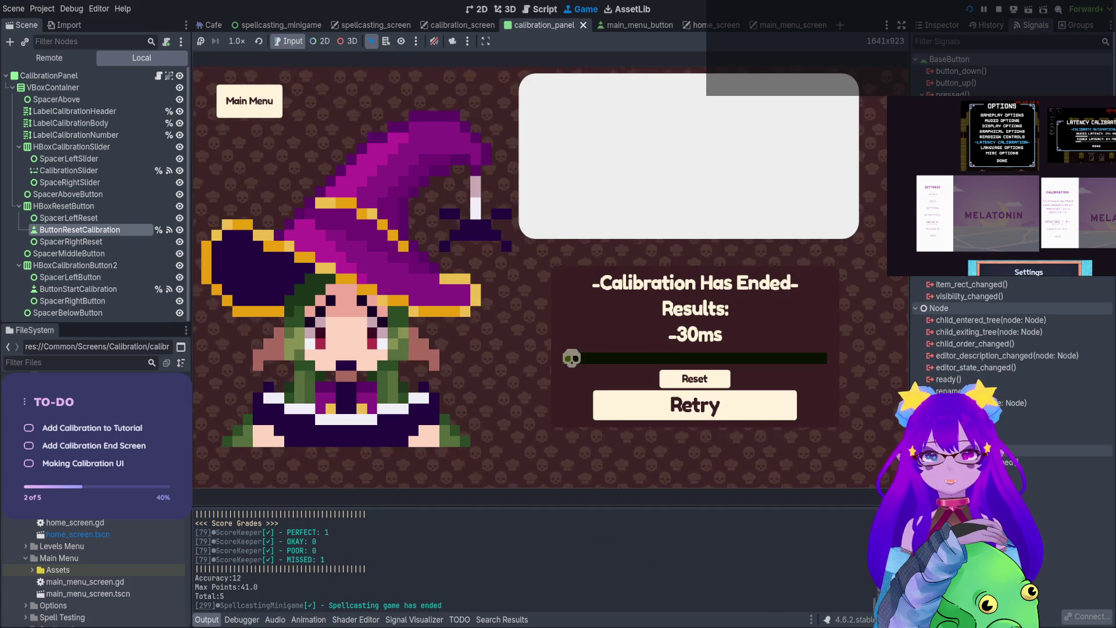
{"action": "left_click", "coordinate": [695, 378]}
{"action": "left_click", "coordinate": [250, 101]}
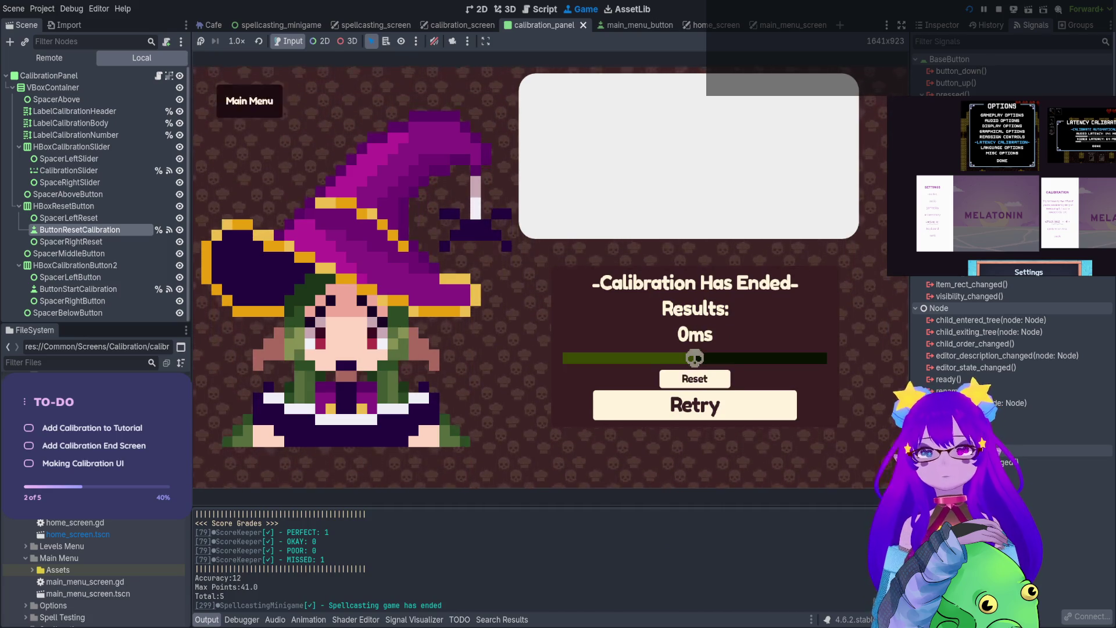
Start a café level, cast a spell typing 'with', unmute the audio, and retry calibration
{"action": "key", "text": "Return"}
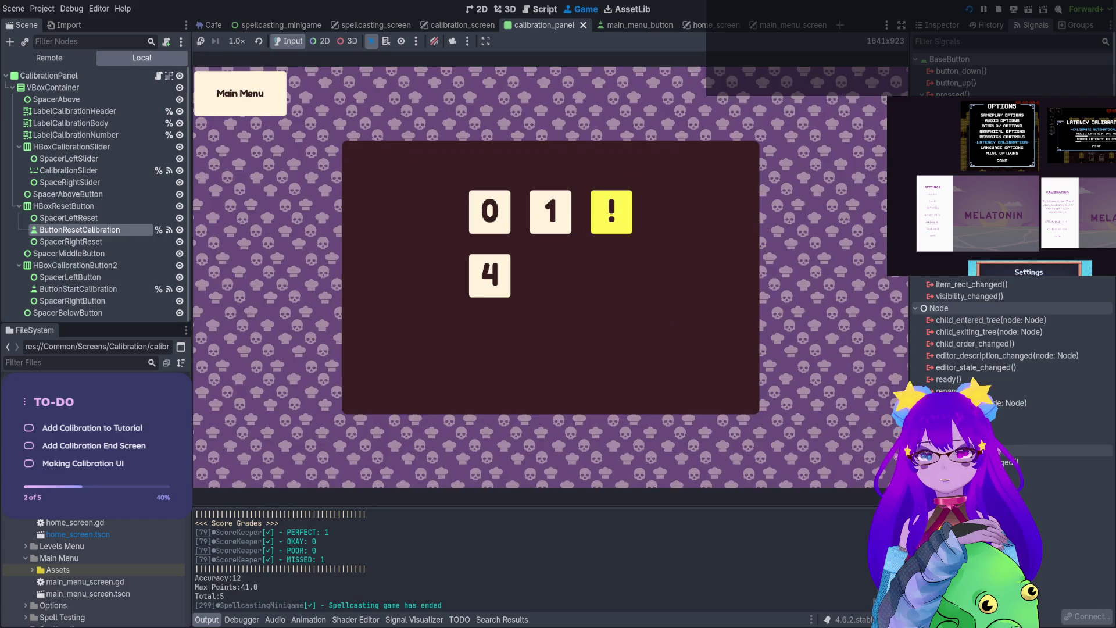
{"action": "key", "text": "Return"}
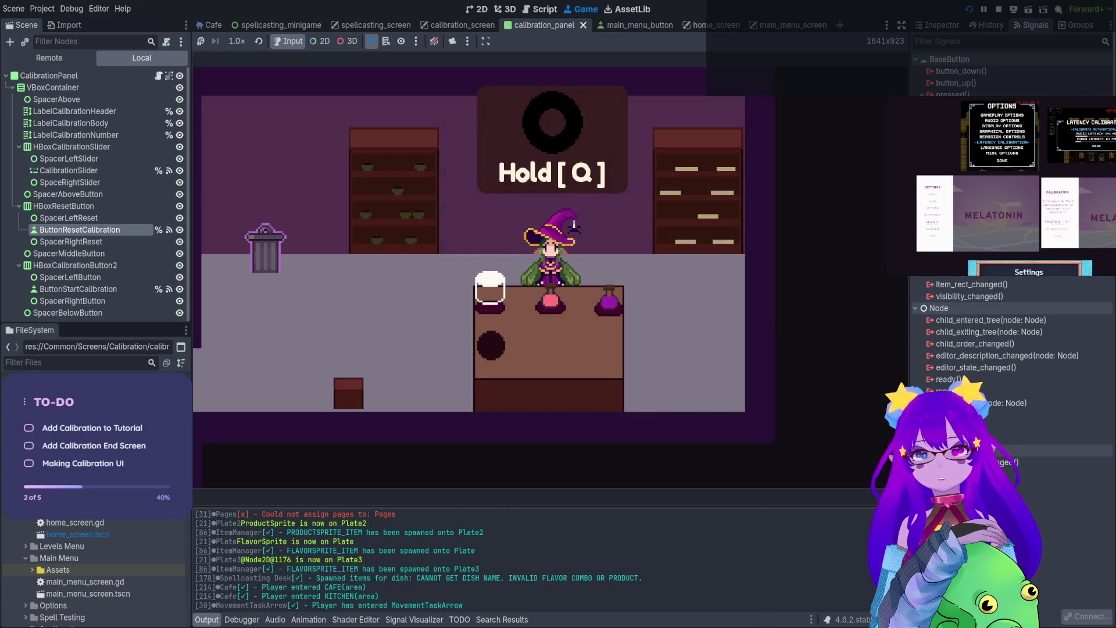
{"action": "key", "text": "q"}
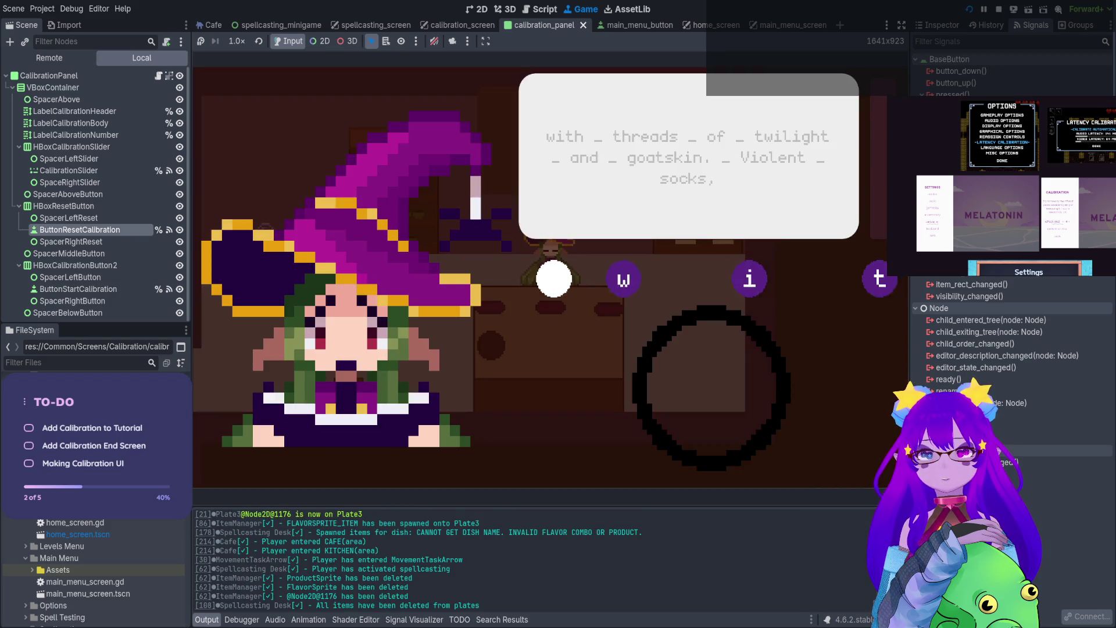
{"action": "type", "text": "with _ t"}
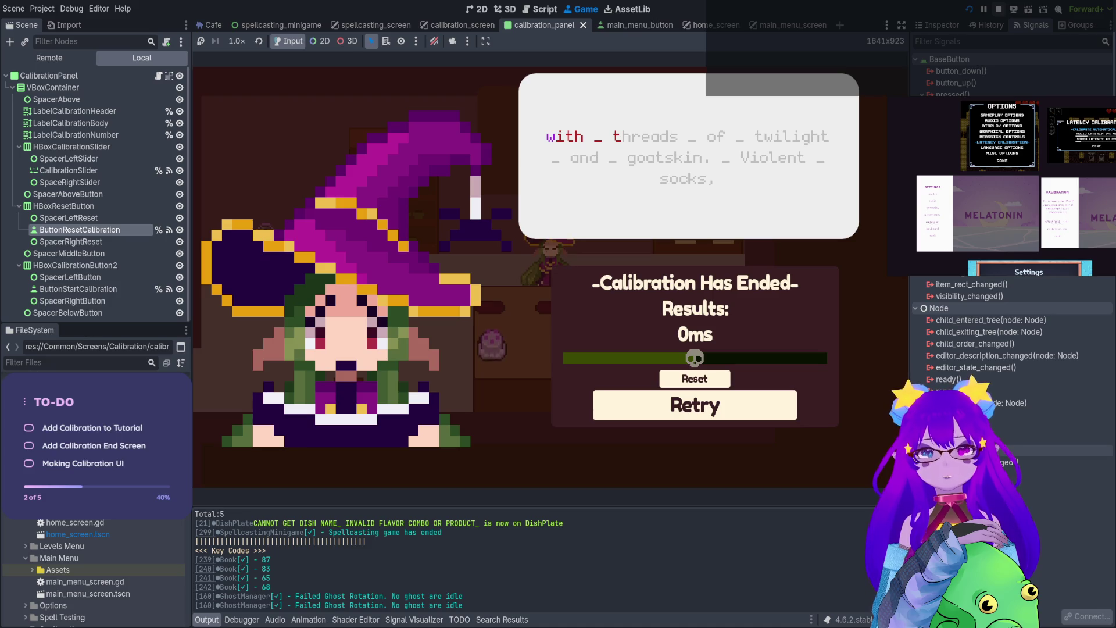
{"action": "left_click", "coordinate": [435, 41]}
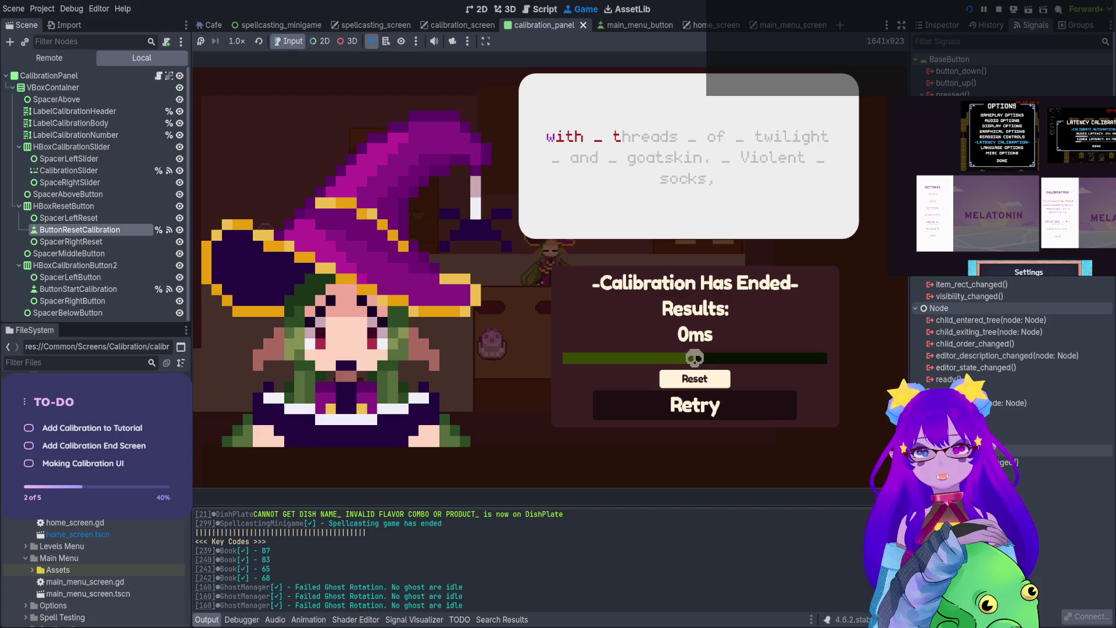
{"action": "left_click", "coordinate": [695, 405]}
Restart a café level, type the spell 'with threadsofilight an goatskin. violent socks,' and stop with F8
{"action": "key", "text": "Escape"}
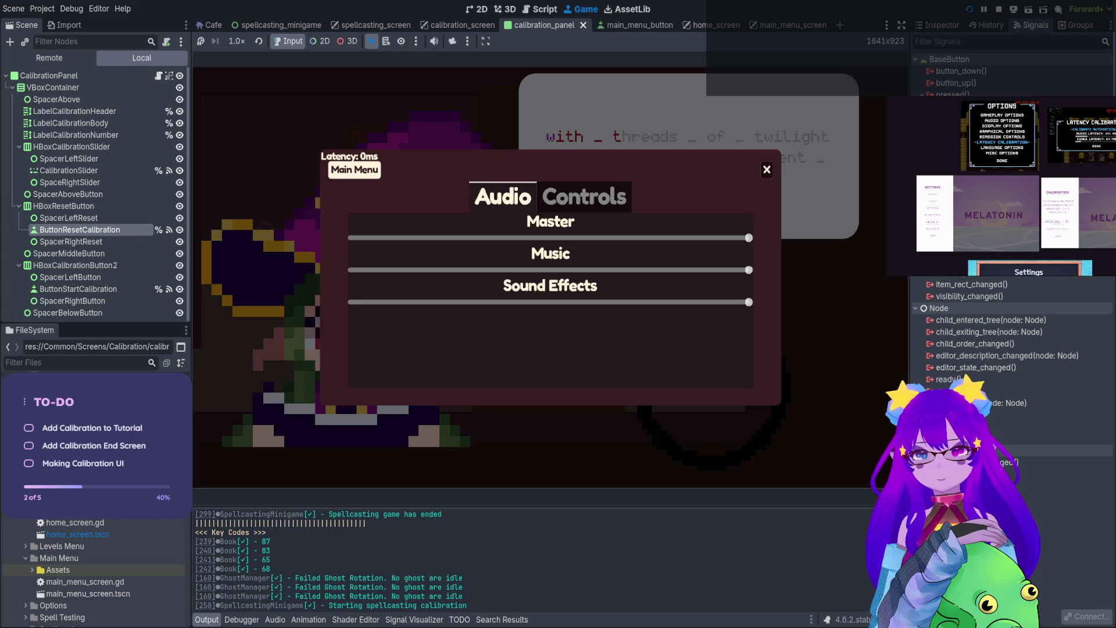
{"action": "left_click", "coordinate": [355, 169]}
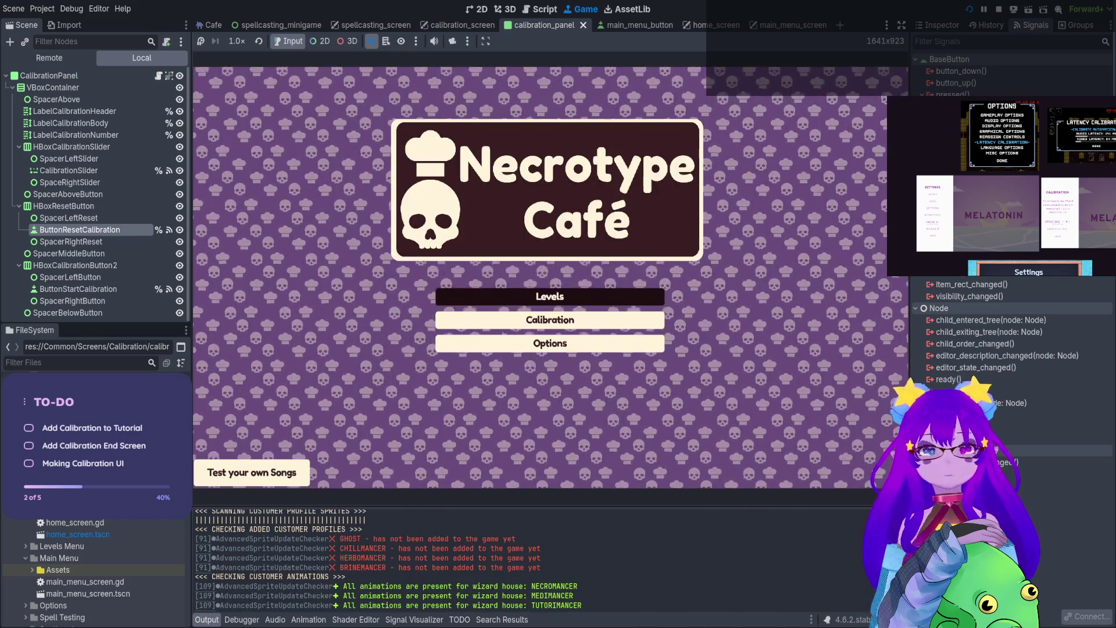
{"action": "left_click", "coordinate": [550, 297]}
{"action": "left_click", "coordinate": [611, 209]}
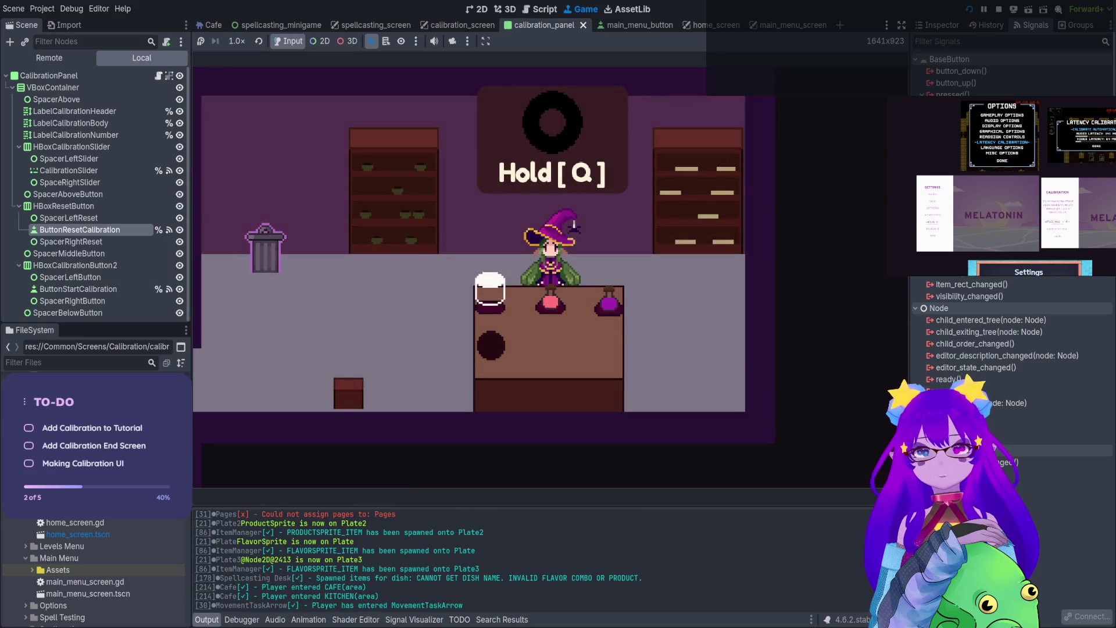
{"action": "key", "text": "q"}
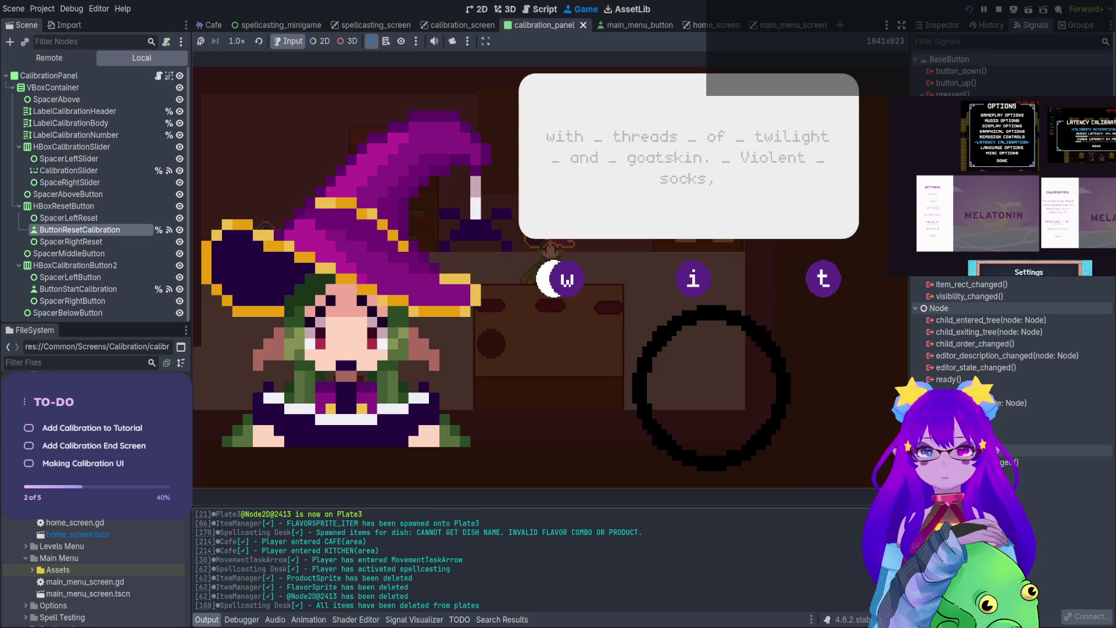
{"action": "type", "text": "with"}
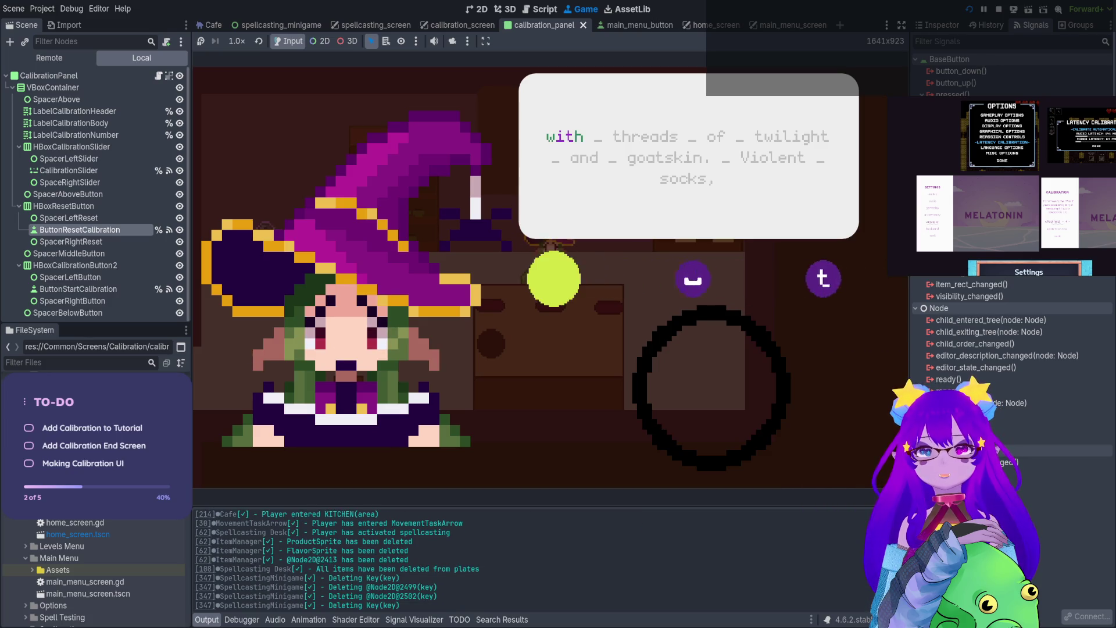
{"action": "type", "text": " t"}
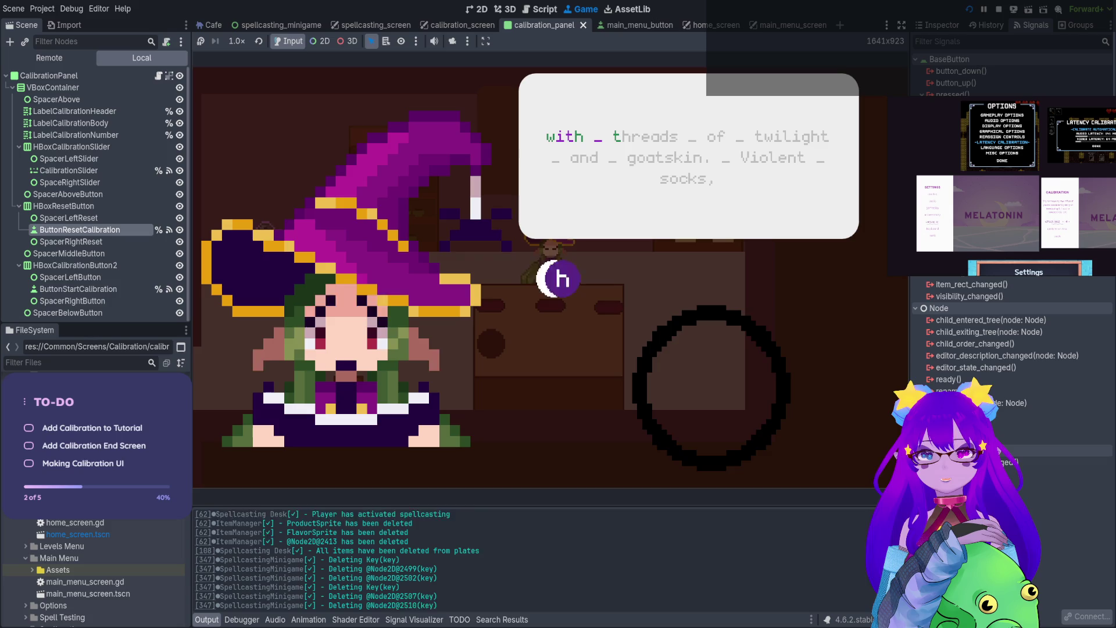
{"action": "type", "text": "h"}
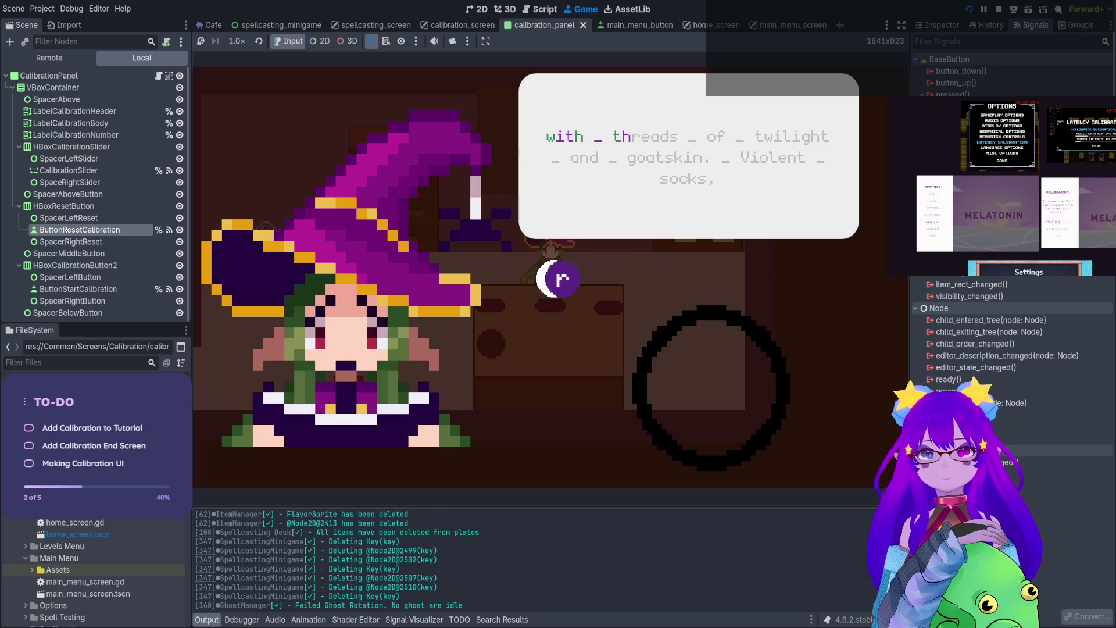
{"action": "type", "text": "r"}
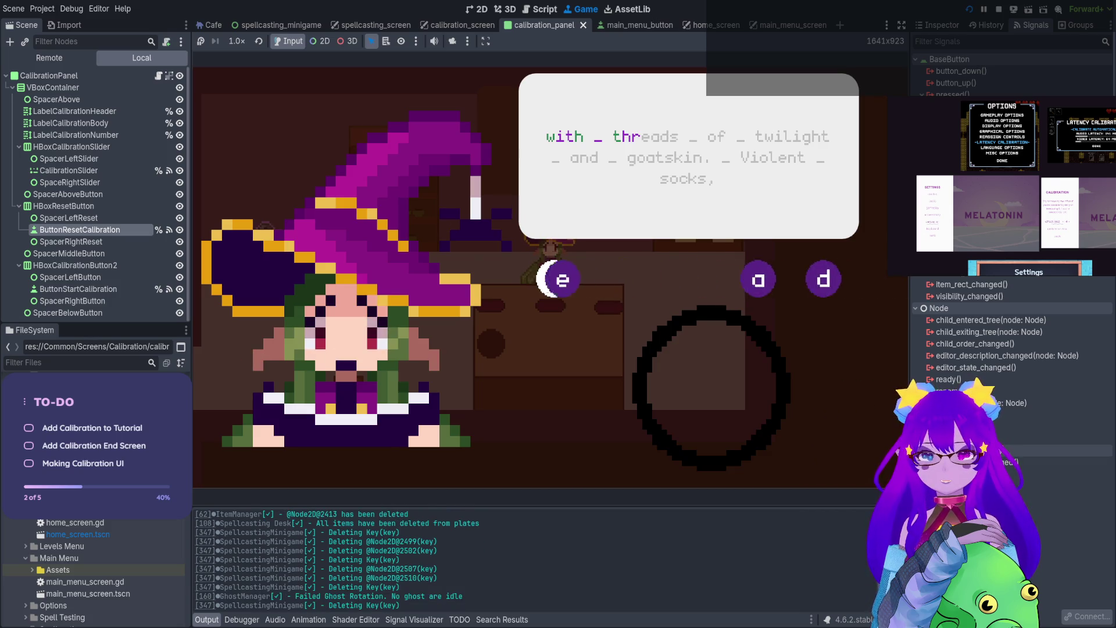
{"action": "type", "text": "eads"}
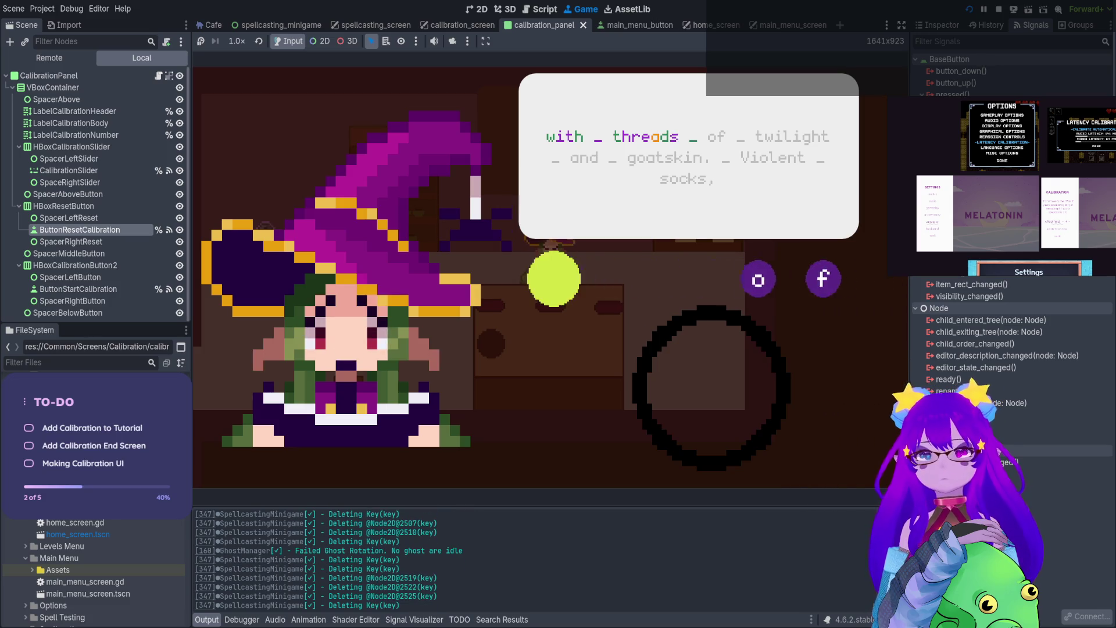
{"action": "type", "text": "of"}
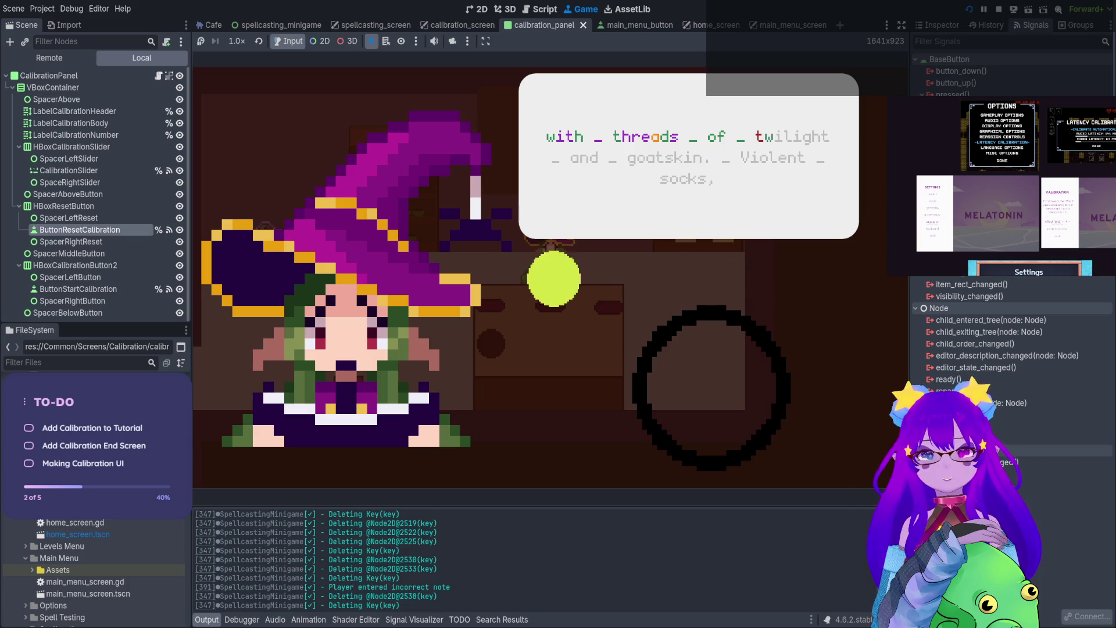
{"action": "type", "text": "il"}
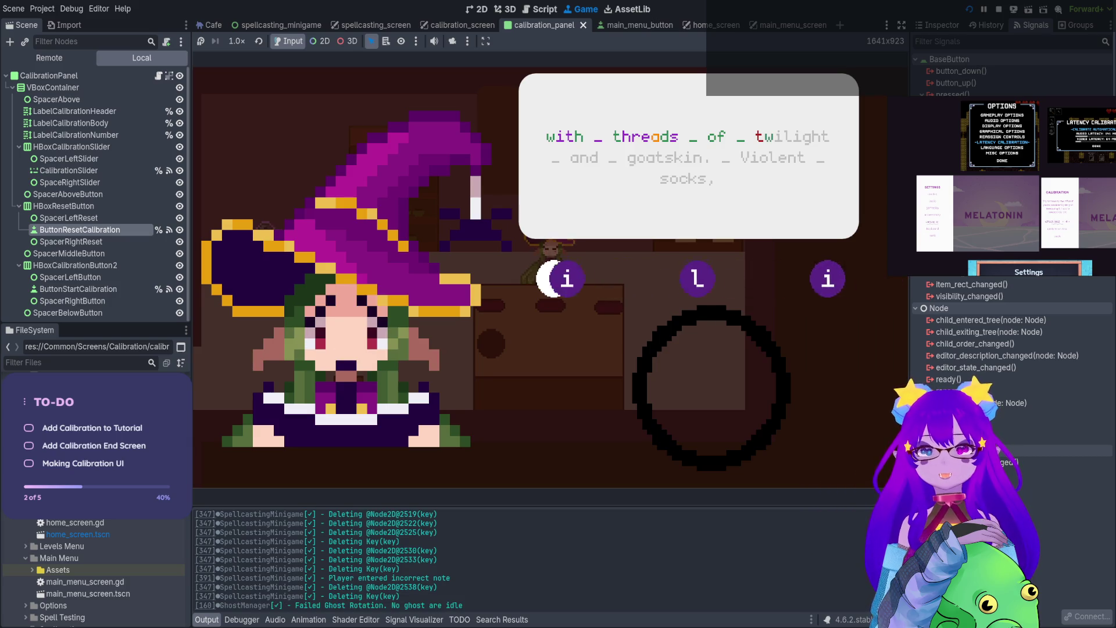
{"action": "type", "text": "igh"}
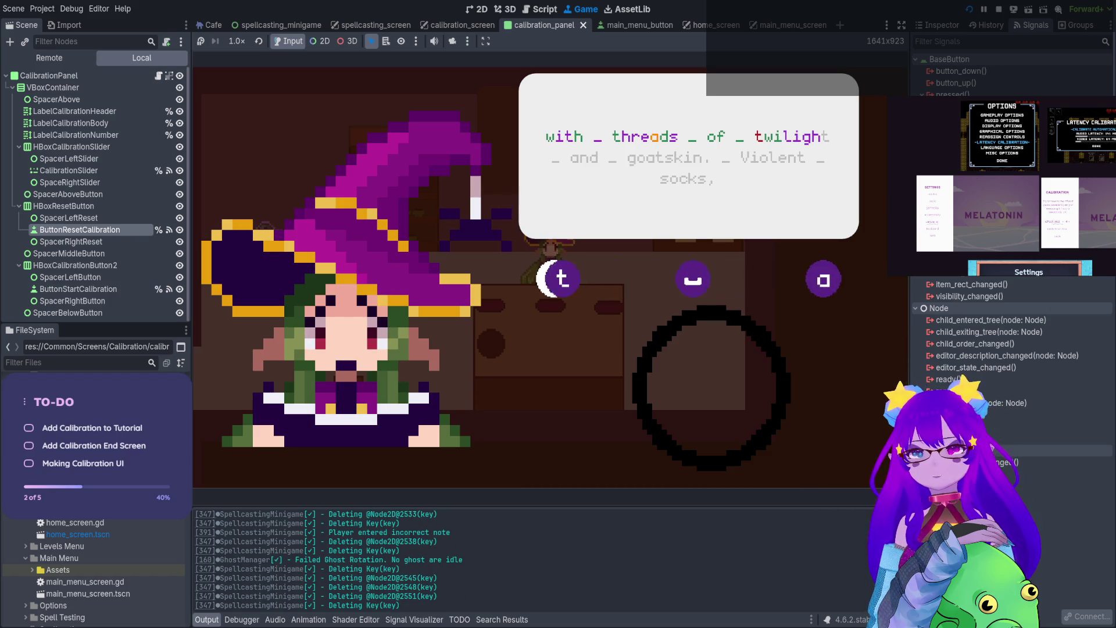
{"action": "type", "text": "t an"}
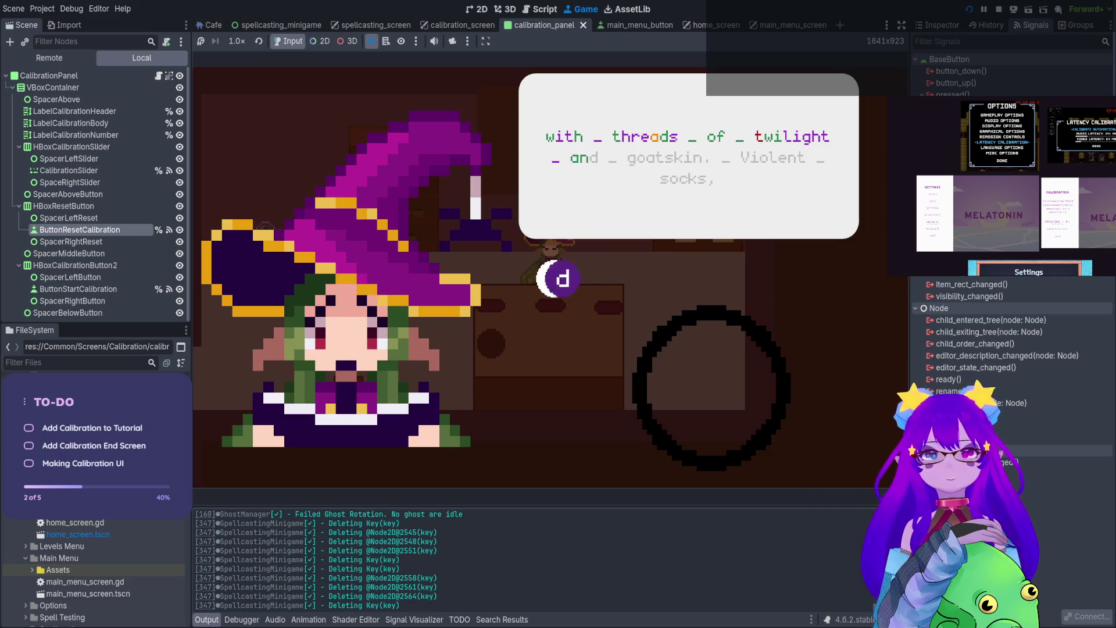
{"action": "type", "text": " goat"}
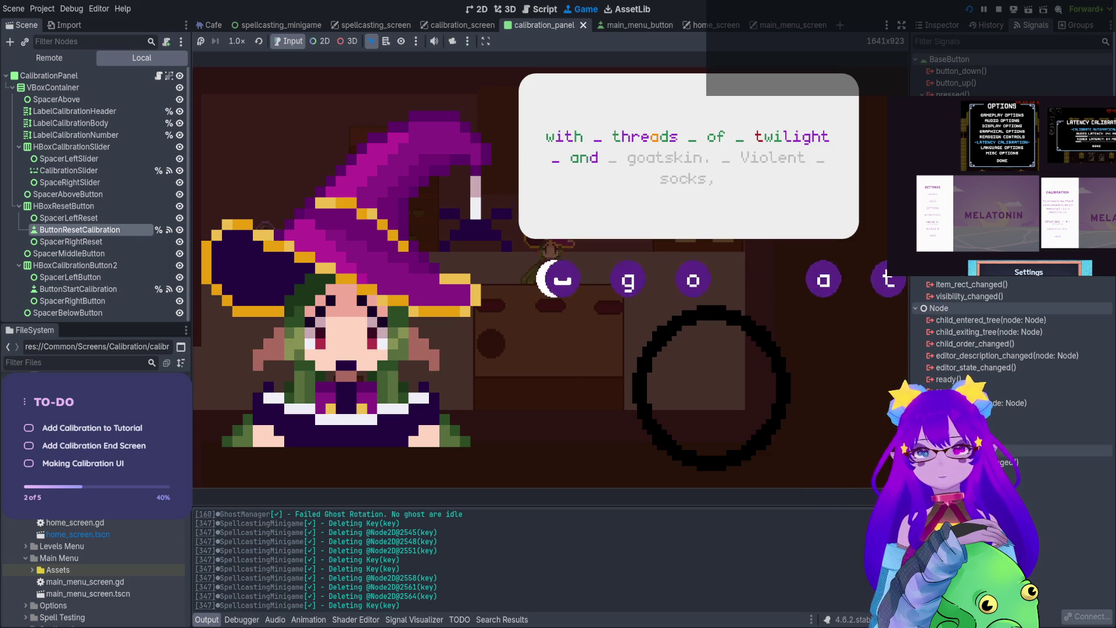
{"action": "type", "text": "s"}
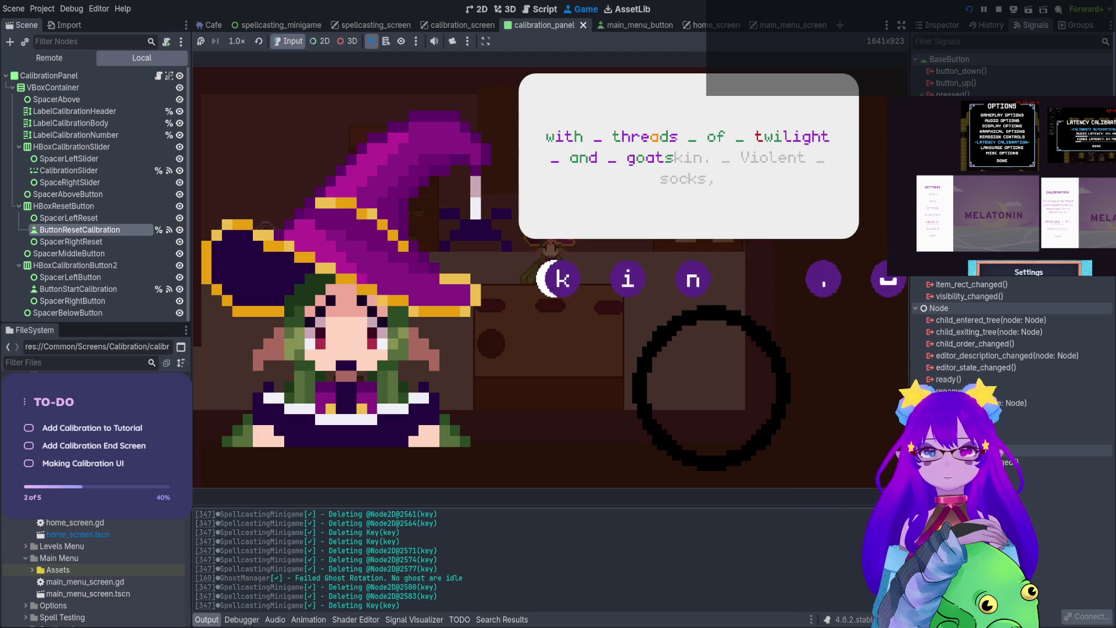
{"action": "type", "text": "kin. violen"}
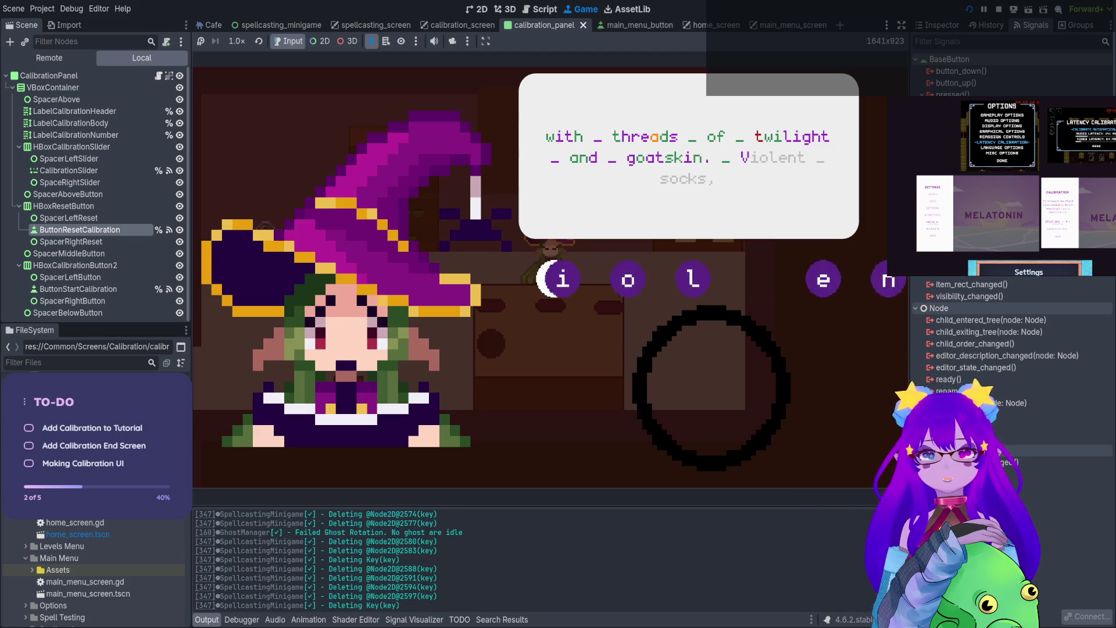
{"action": "type", "text": "t _"}
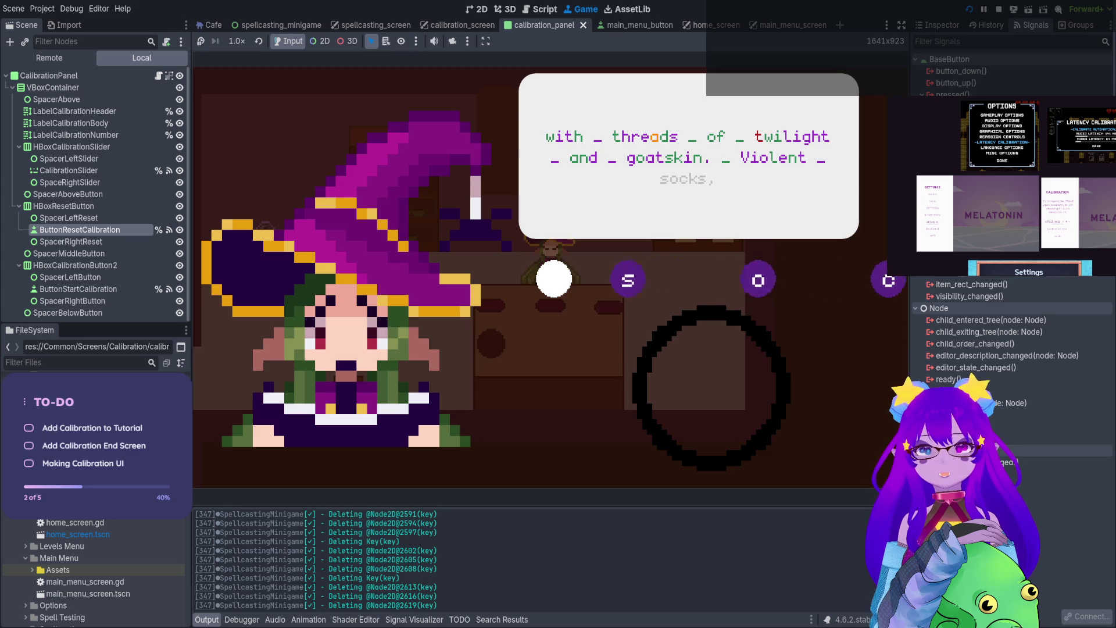
{"action": "type", "text": "socks"}
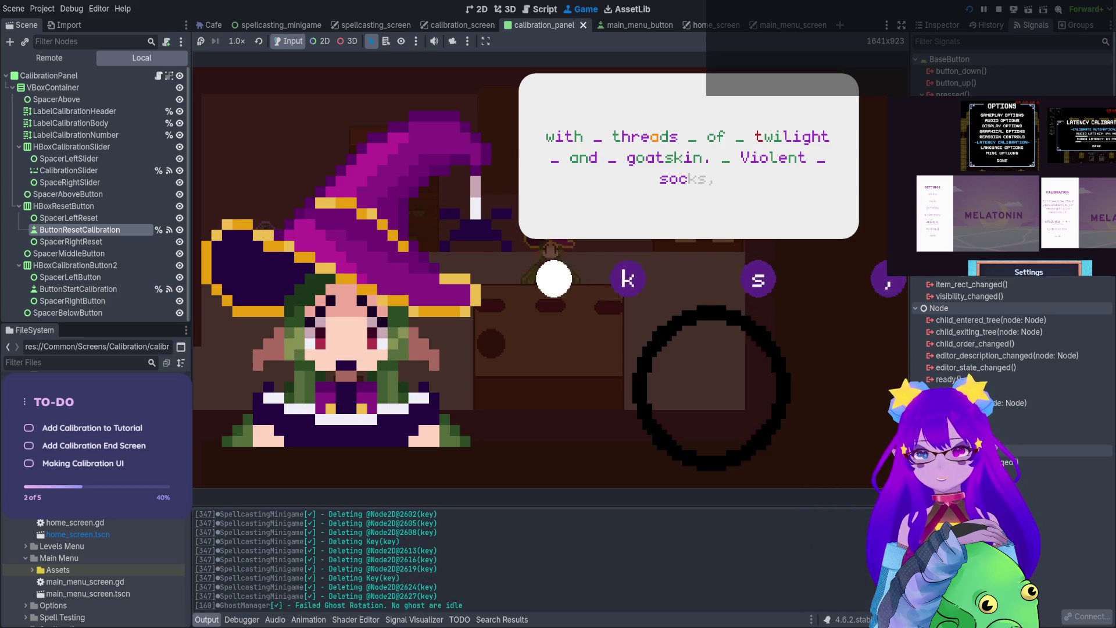
{"action": "type", "text": ","}
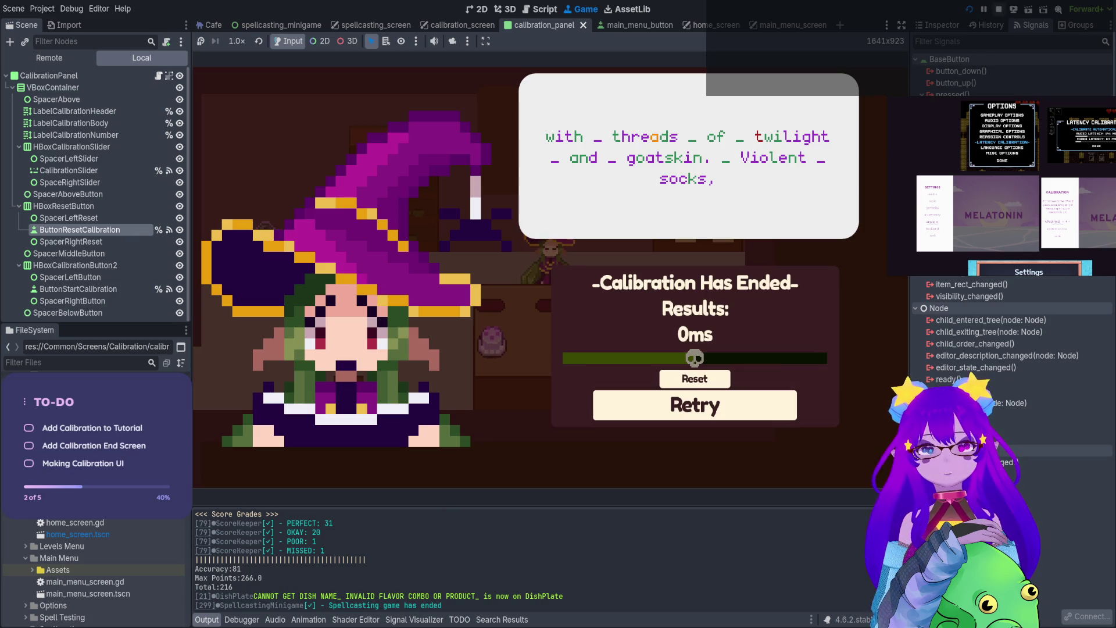
{"action": "key", "text": "F8"}
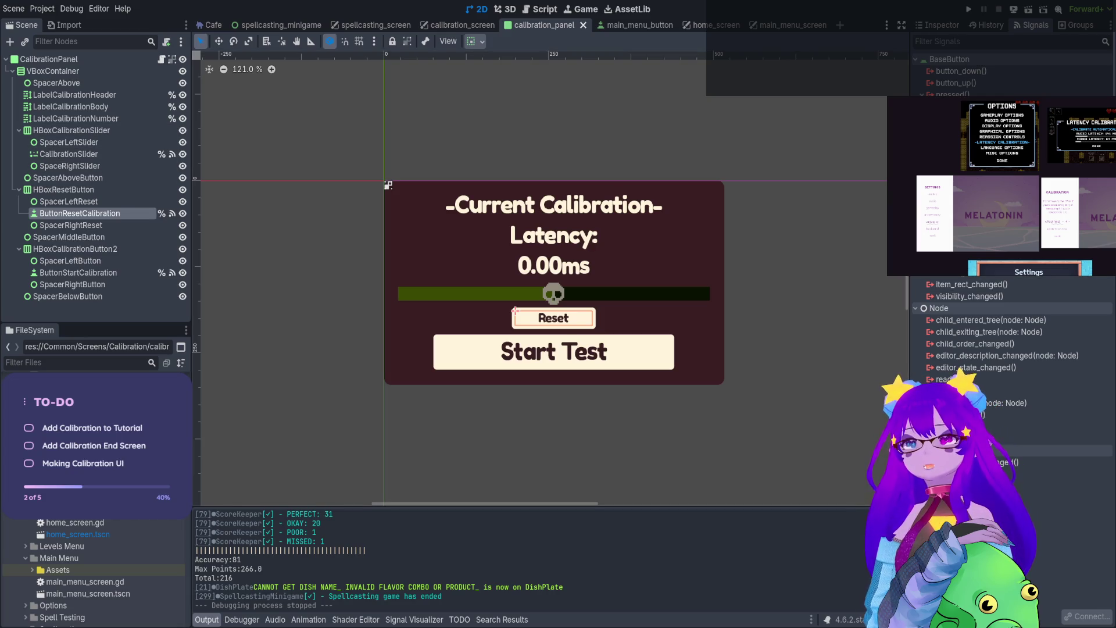
Open spellcasting_screen.gd and examine enable()'s not complete_calibration check on line 171
{"action": "left_click", "coordinate": [367, 25]}
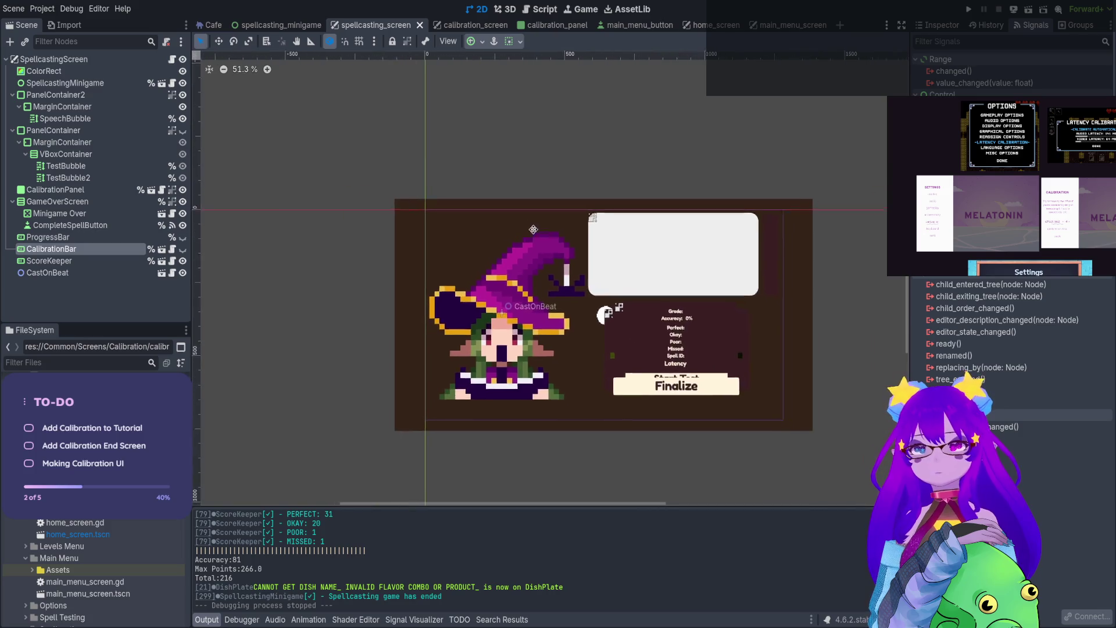
{"action": "scroll", "coordinate": [534, 229], "scroll_direction": "up", "scroll_amount": 2}
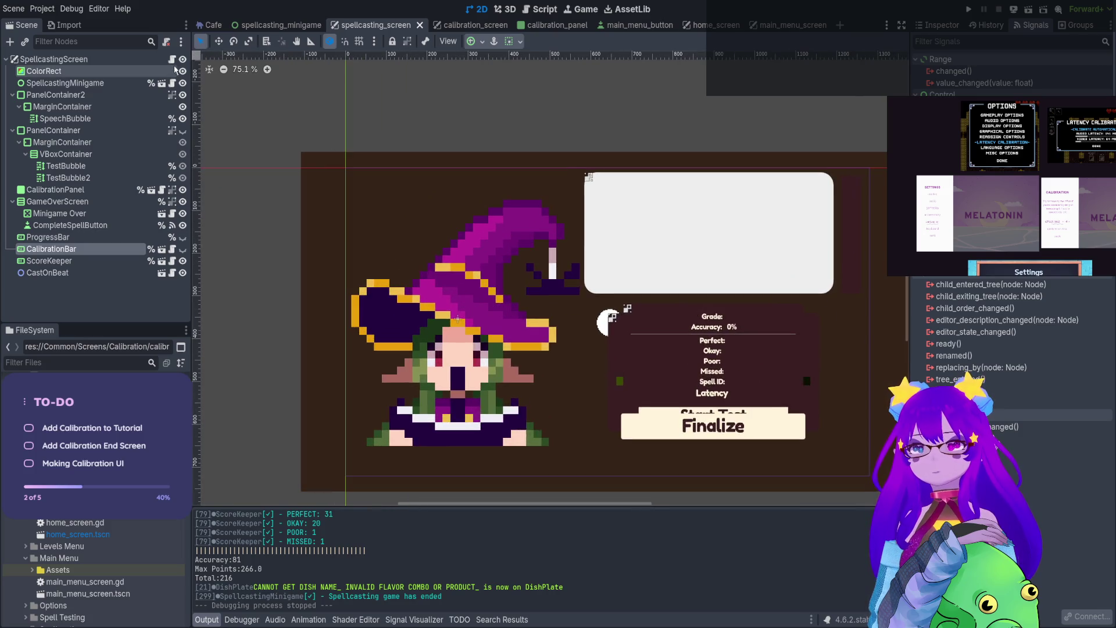
{"action": "left_click", "coordinate": [173, 59]}
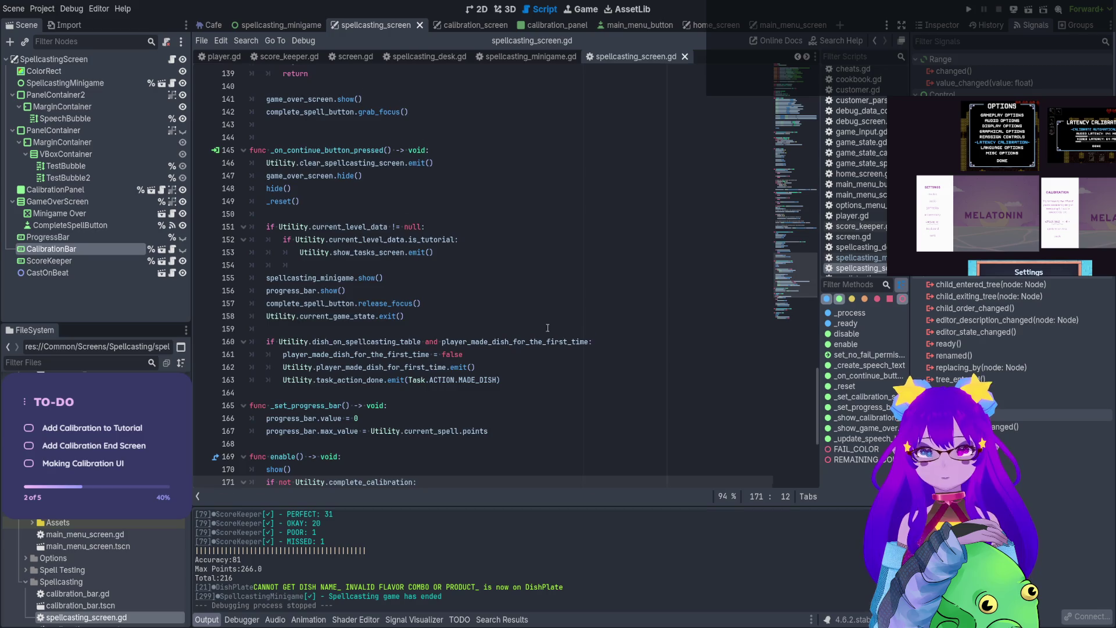
{"action": "scroll", "coordinate": [548, 328], "scroll_direction": "down", "scroll_amount": 4}
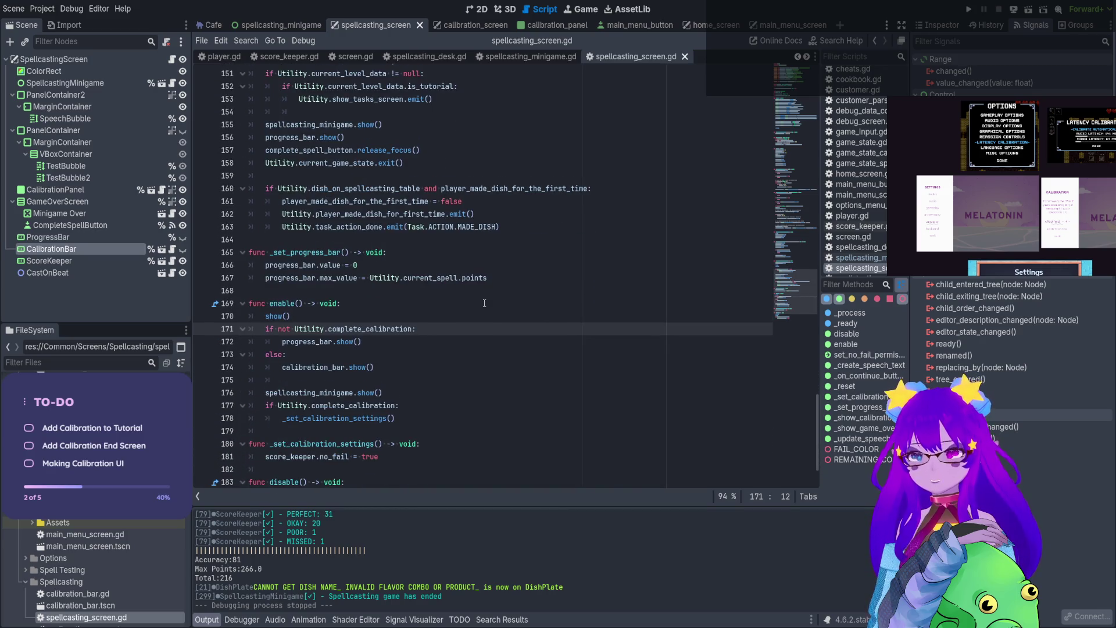
{"action": "scroll", "coordinate": [484, 303], "scroll_direction": "down", "scroll_amount": 2}
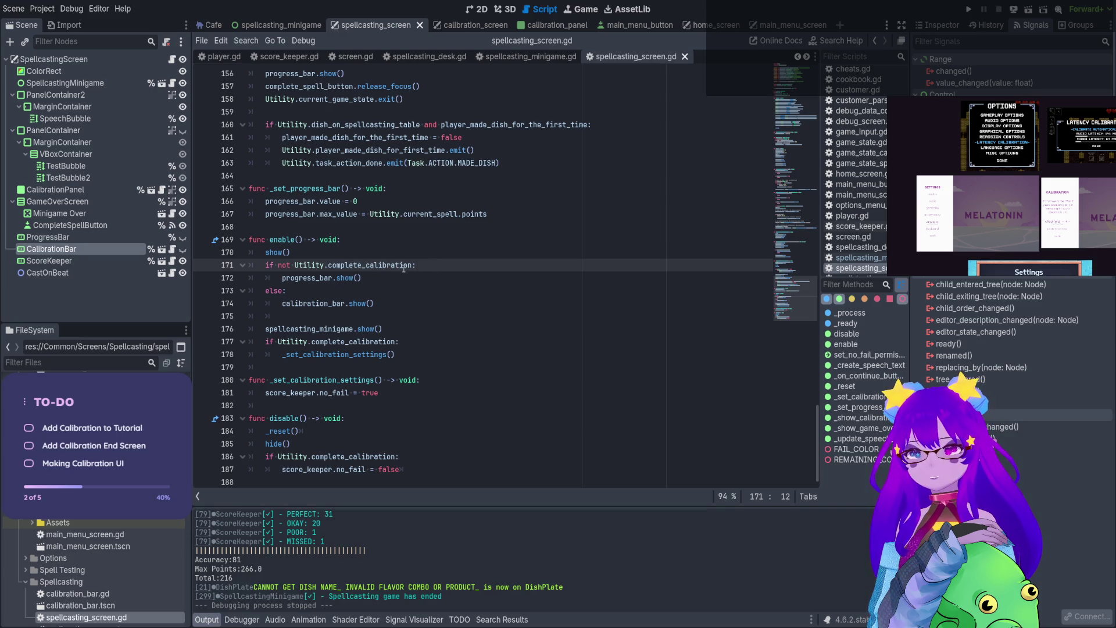
{"action": "left_click_drag", "start_coordinate": [412, 265], "coordinate": [278, 265]}
{"action": "key", "text": "F5"}
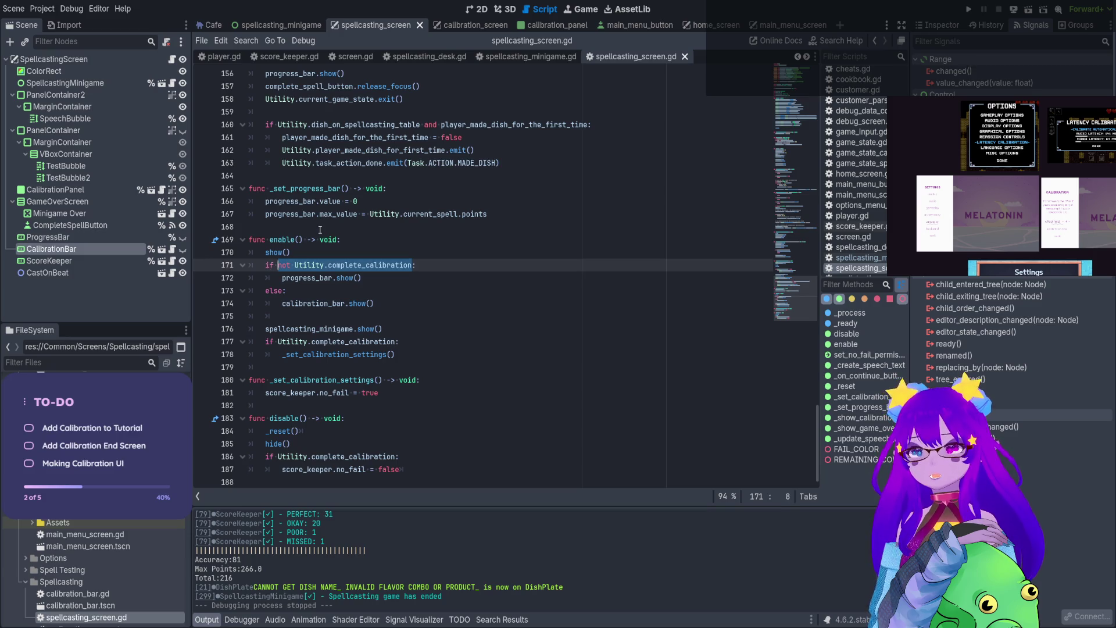
{"action": "scroll", "coordinate": [392, 278], "scroll_direction": "up", "scroll_amount": 2}
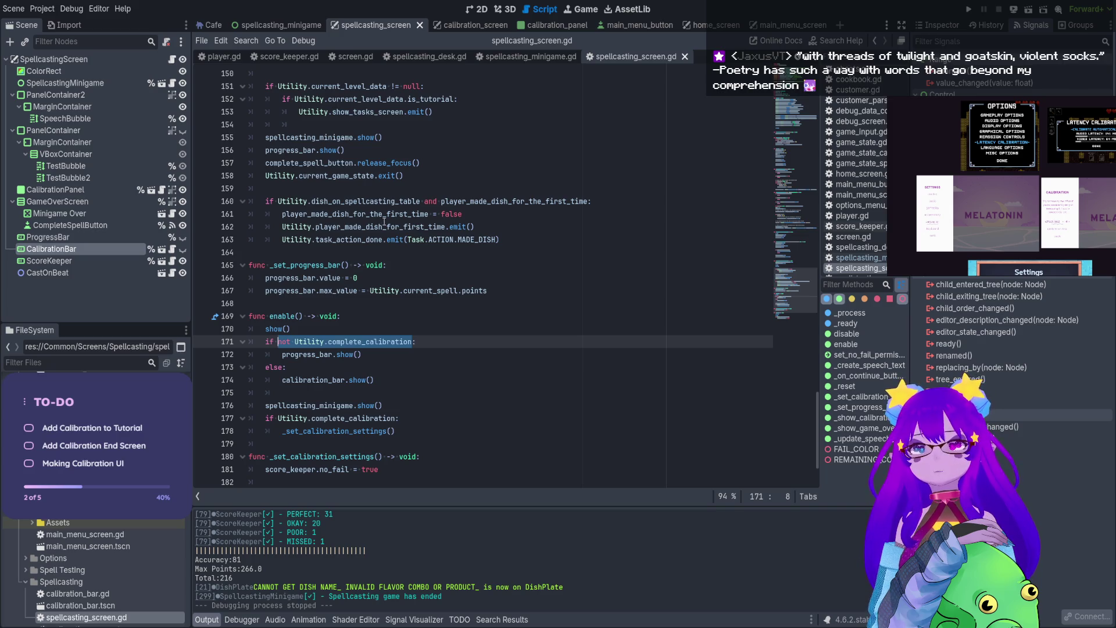
{"action": "scroll", "coordinate": [385, 221], "scroll_direction": "up", "scroll_amount": 4}
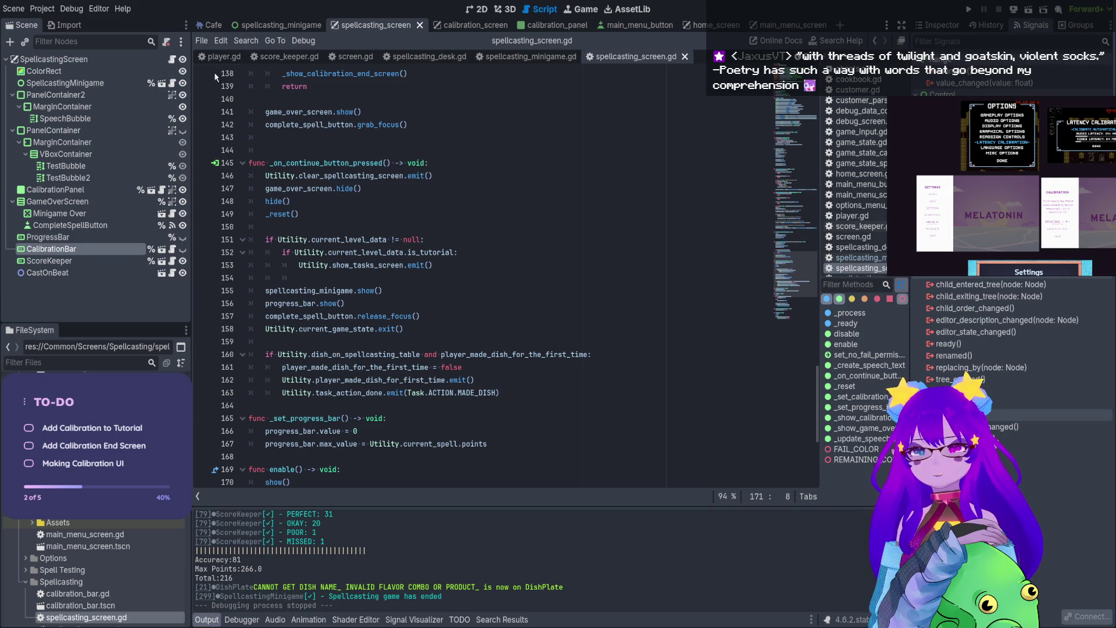
{"action": "scroll", "coordinate": [327, 202], "scroll_direction": "up", "scroll_amount": 6}
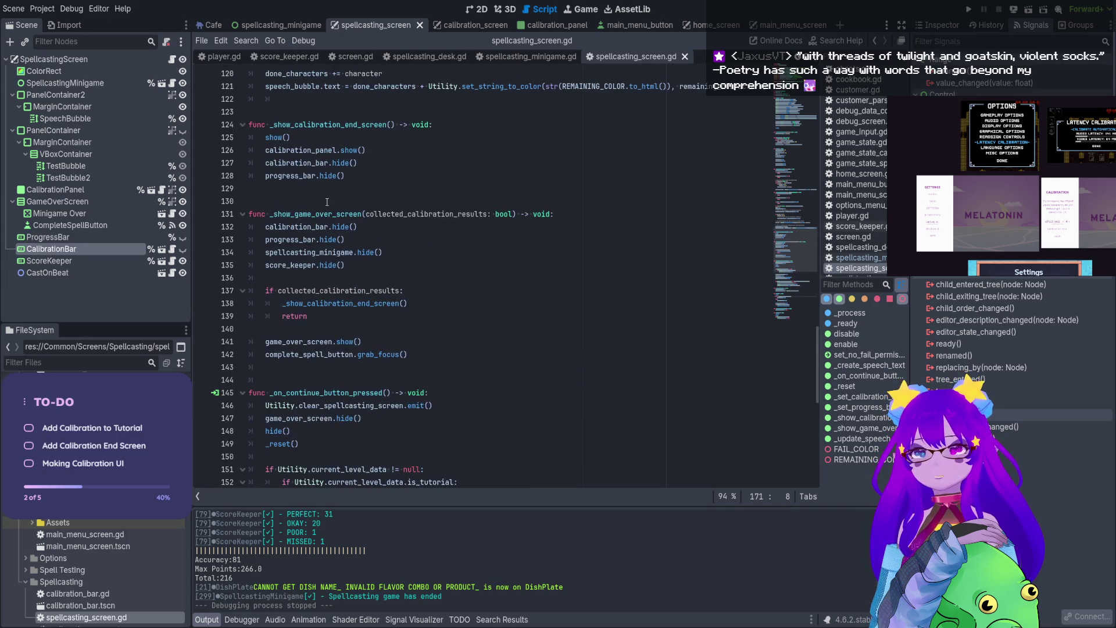
{"action": "scroll", "coordinate": [327, 202], "scroll_direction": "up", "scroll_amount": 1}
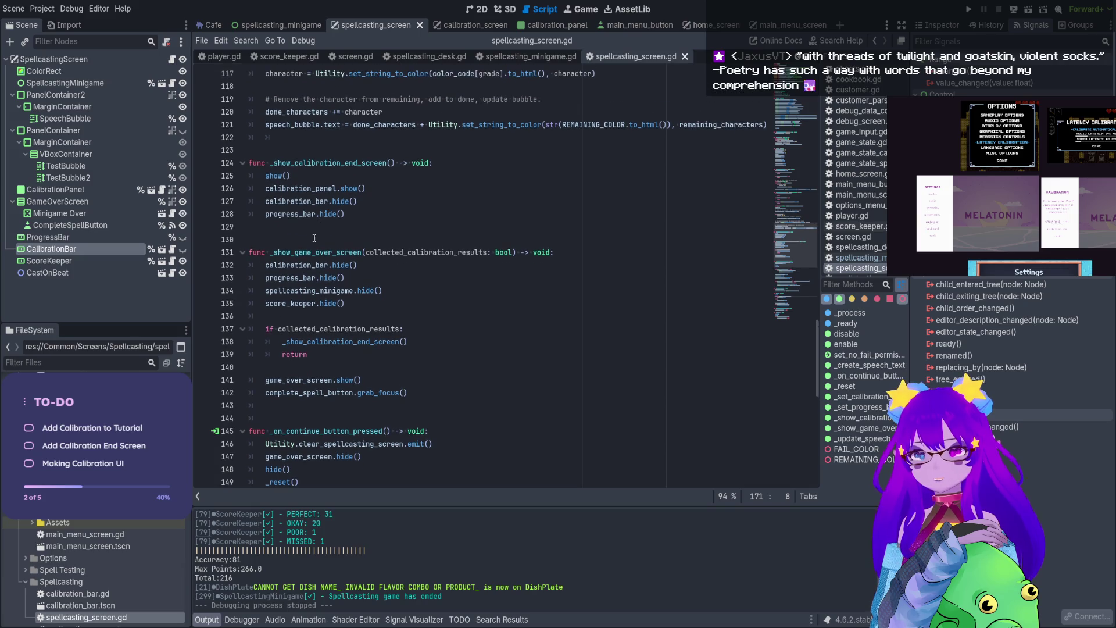
{"action": "double_click", "coordinate": [317, 265]}
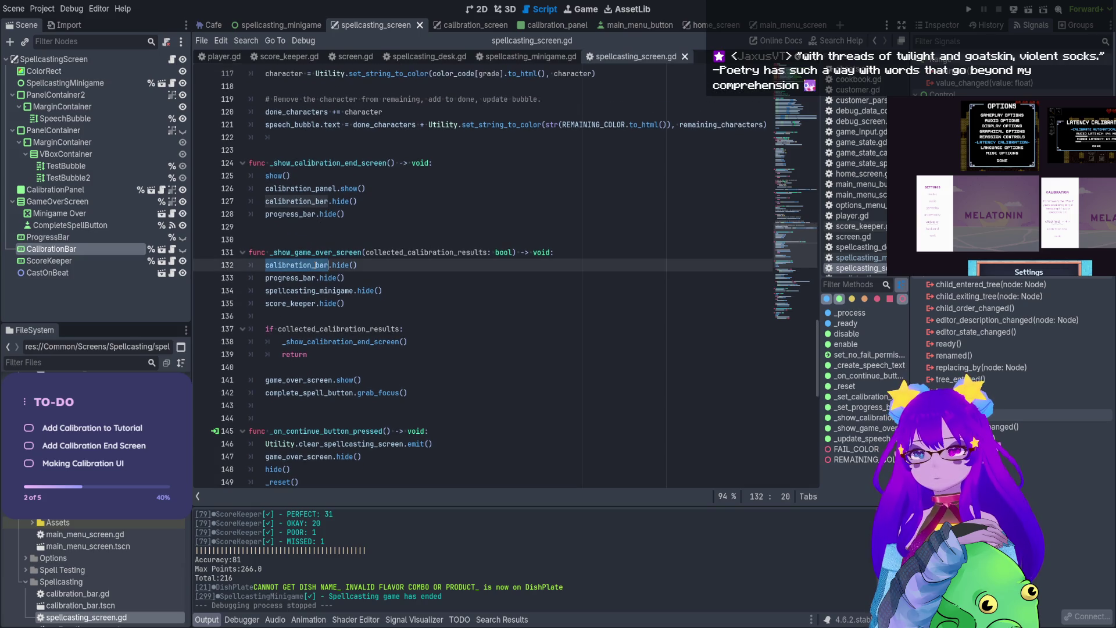
{"action": "left_click", "coordinate": [343, 343]}
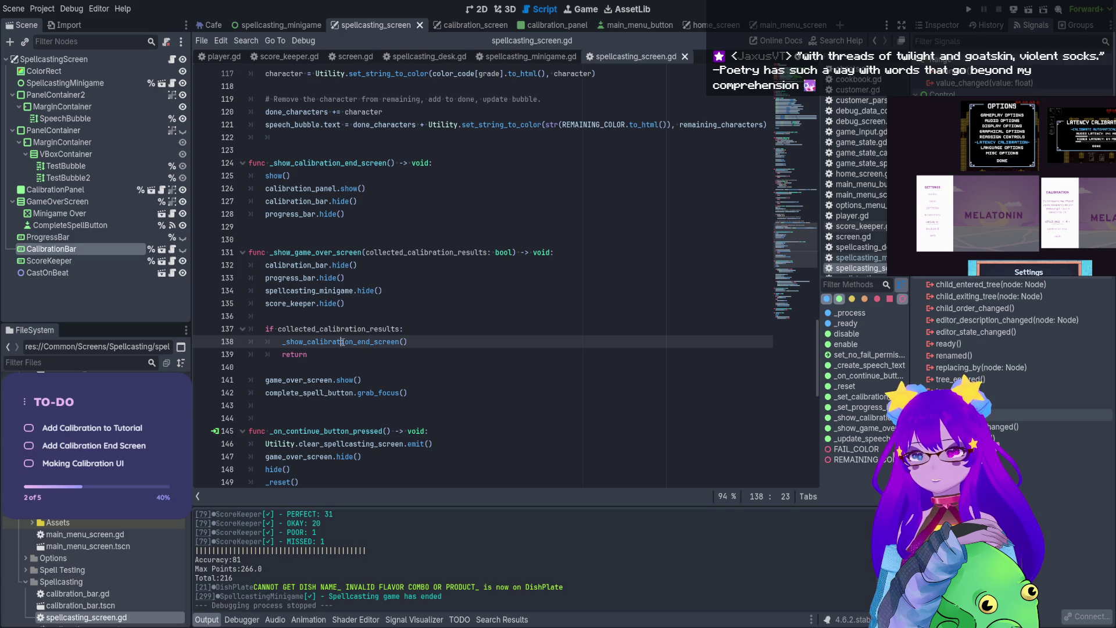
{"action": "left_click", "coordinate": [336, 392]}
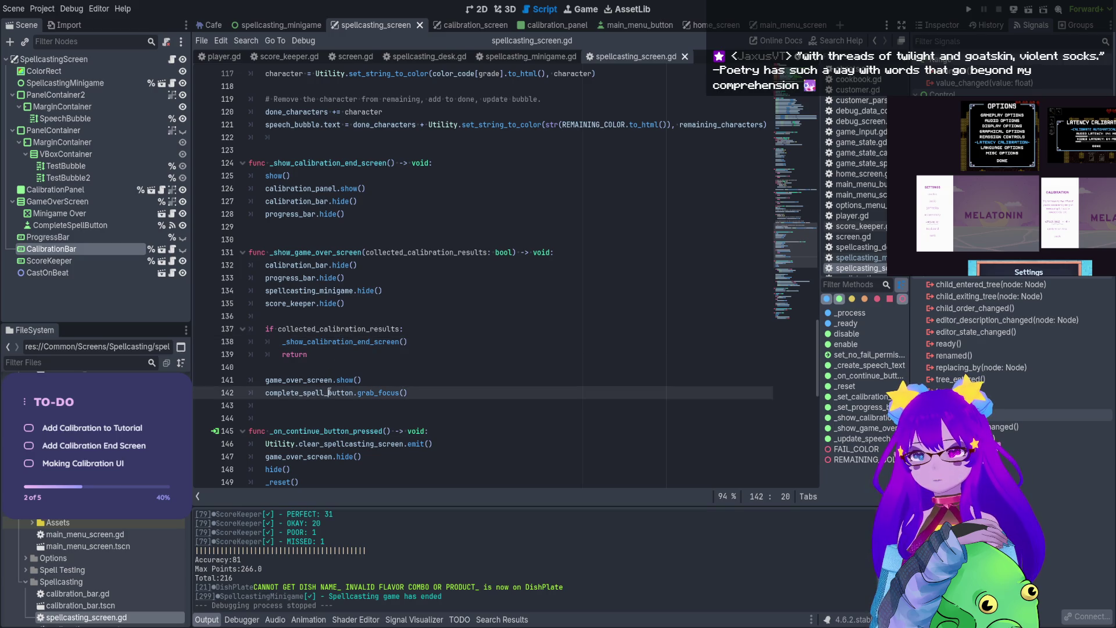
{"action": "double_click", "coordinate": [357, 252]}
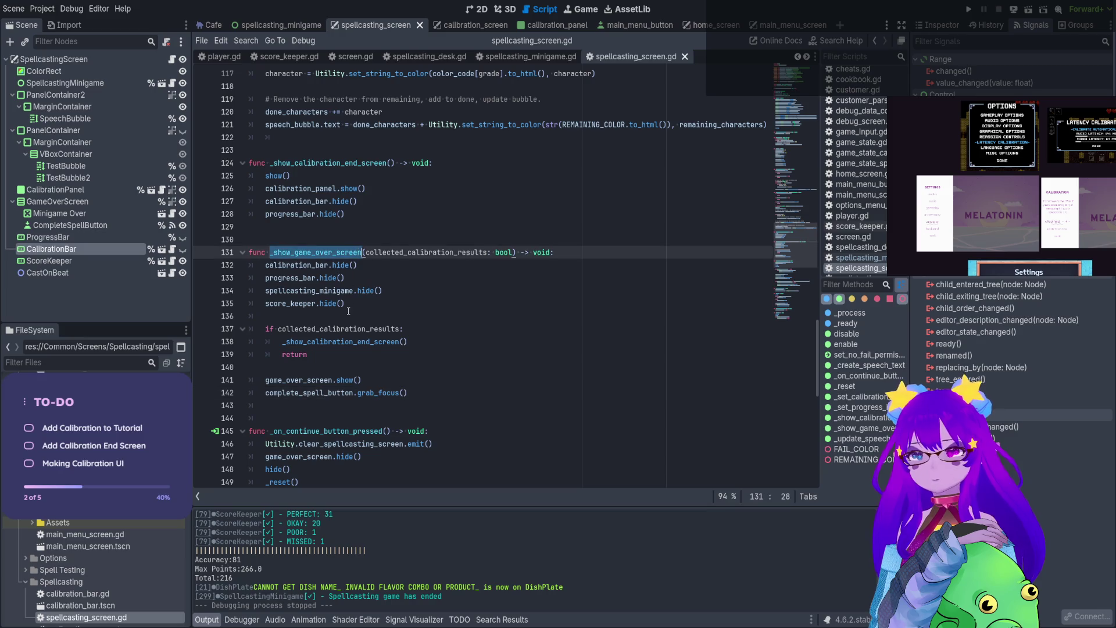
{"action": "scroll", "coordinate": [349, 312], "scroll_direction": "up", "scroll_amount": 15}
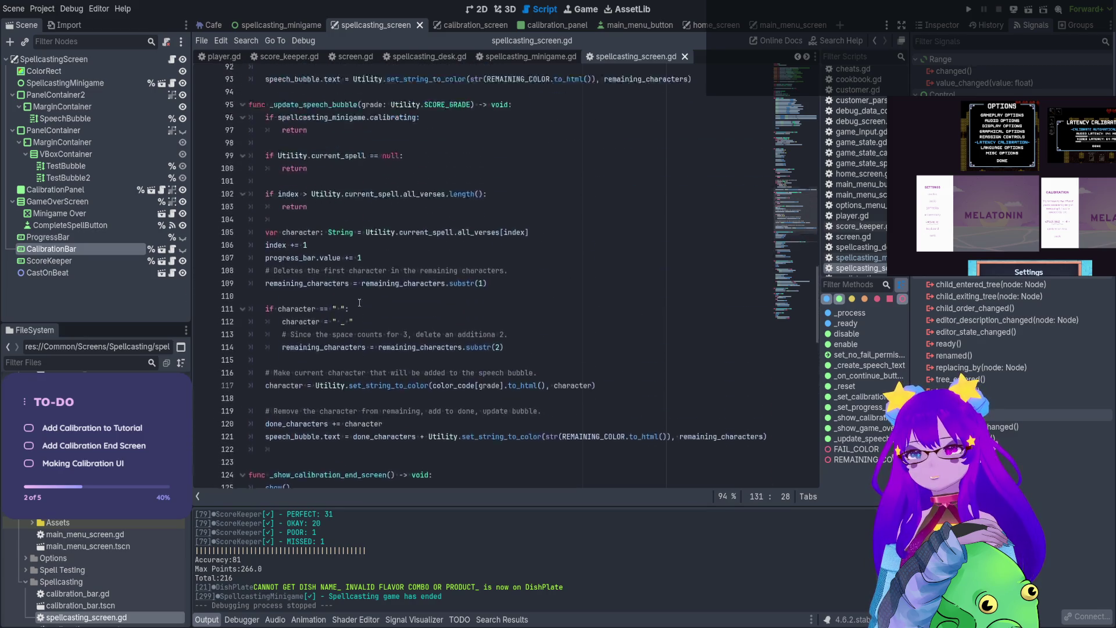
{"action": "scroll", "coordinate": [365, 302], "scroll_direction": "up", "scroll_amount": 20}
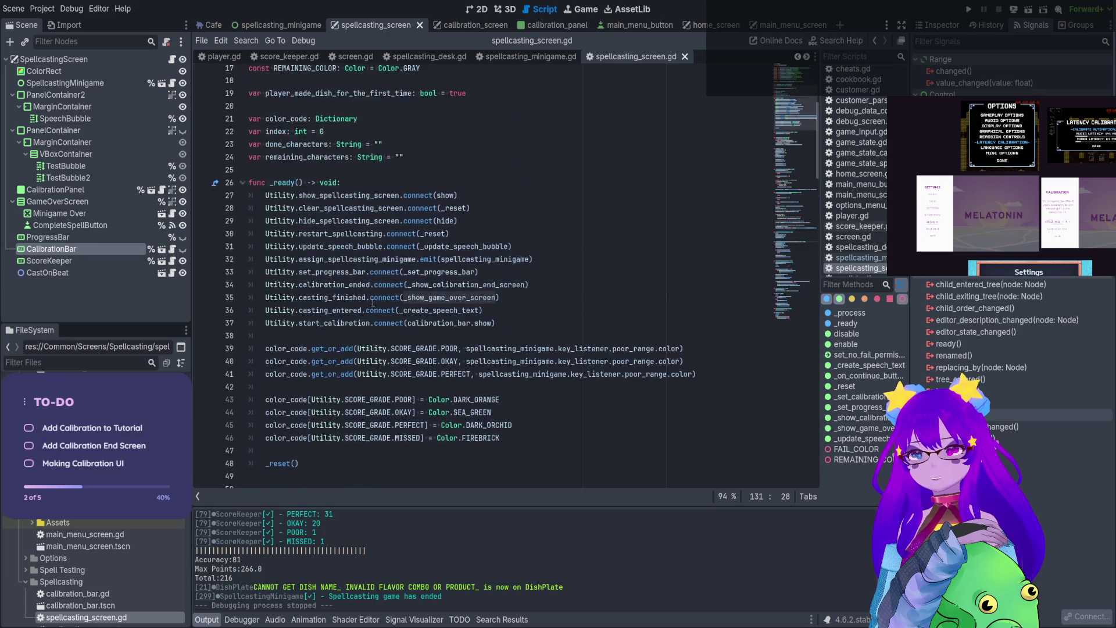
{"action": "scroll", "coordinate": [374, 303], "scroll_direction": "down", "scroll_amount": 7}
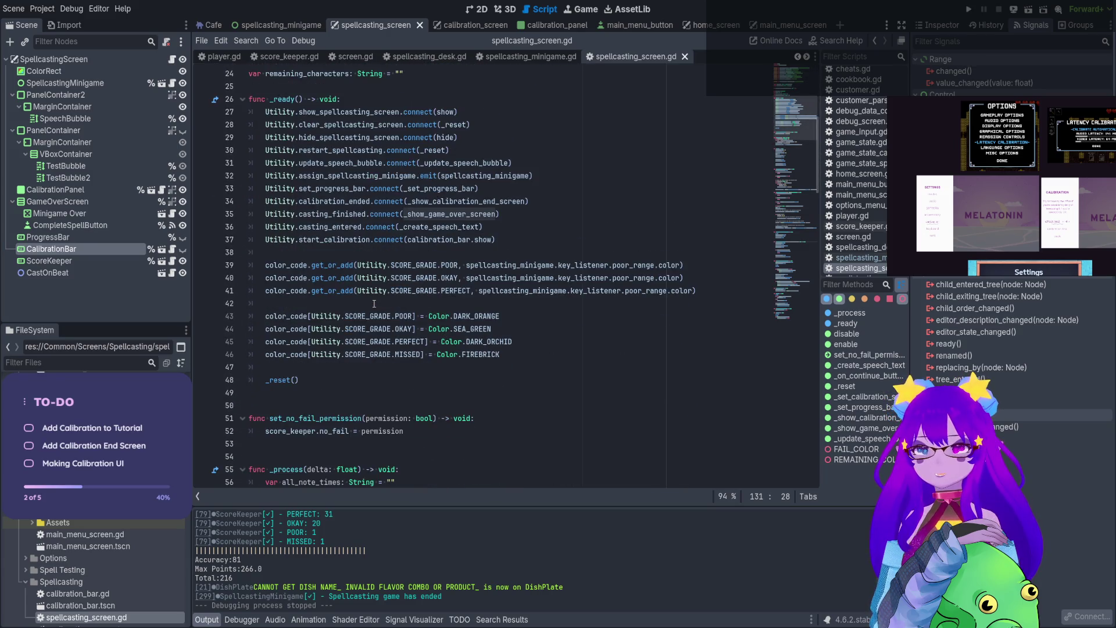
{"action": "double_click", "coordinate": [354, 216]}
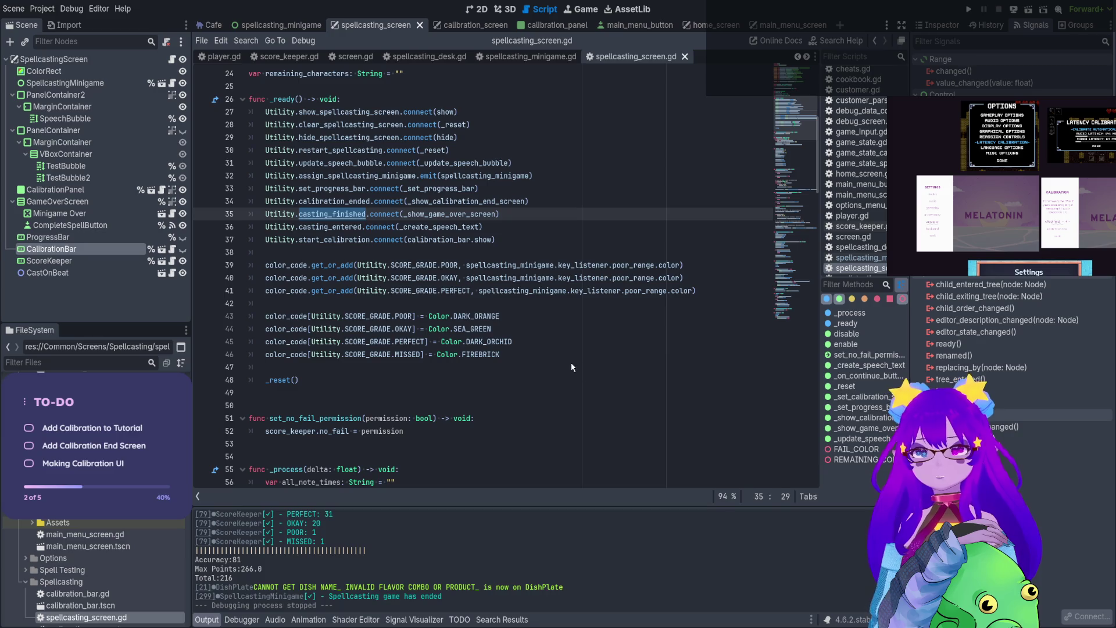
Search the project for casting_finished and open its emit in spellcasting_minigame.gd line 300
{"action": "key", "text": "ctrl+shift+f"}
{"action": "key", "text": "Return"}
{"action": "scroll", "coordinate": [478, 552], "scroll_direction": "down", "scroll_amount": 5}
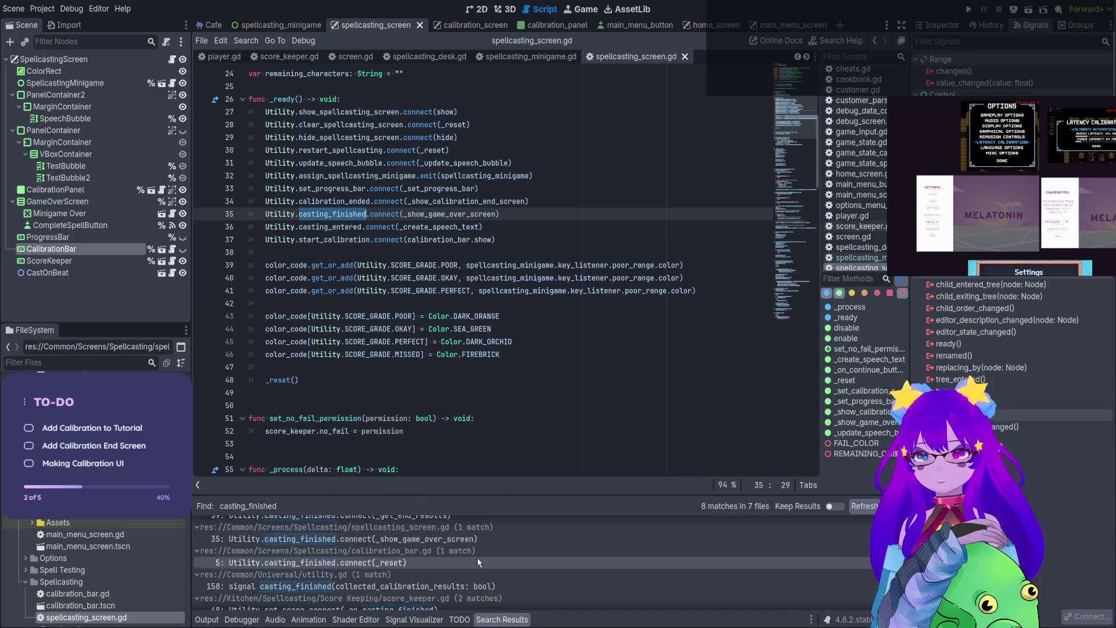
{"action": "left_click", "coordinate": [465, 602]}
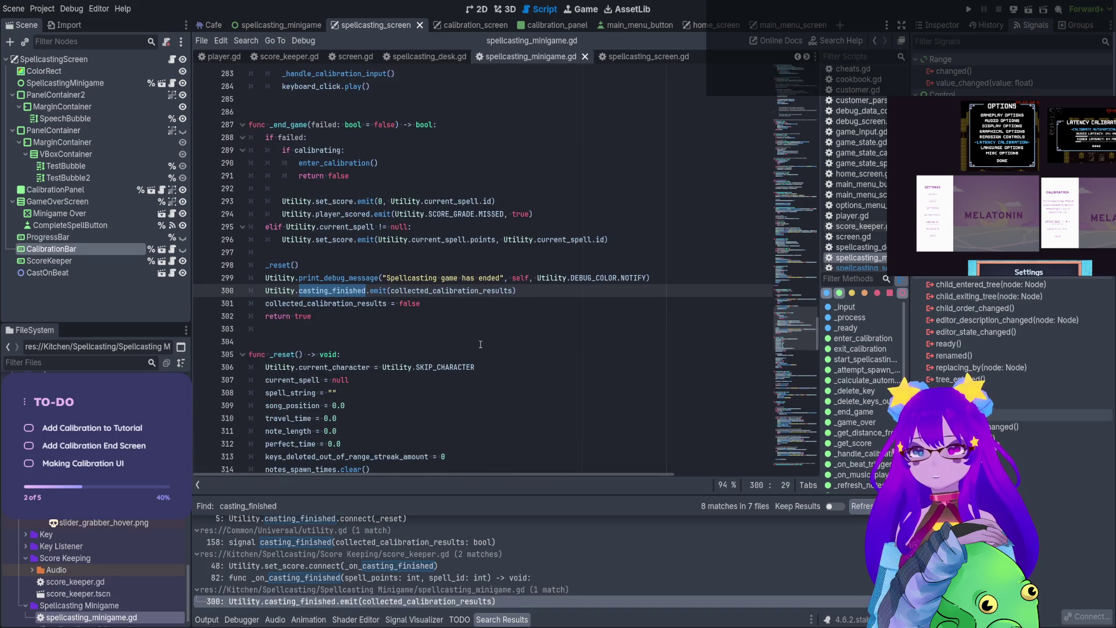
{"action": "double_click", "coordinate": [473, 291]}
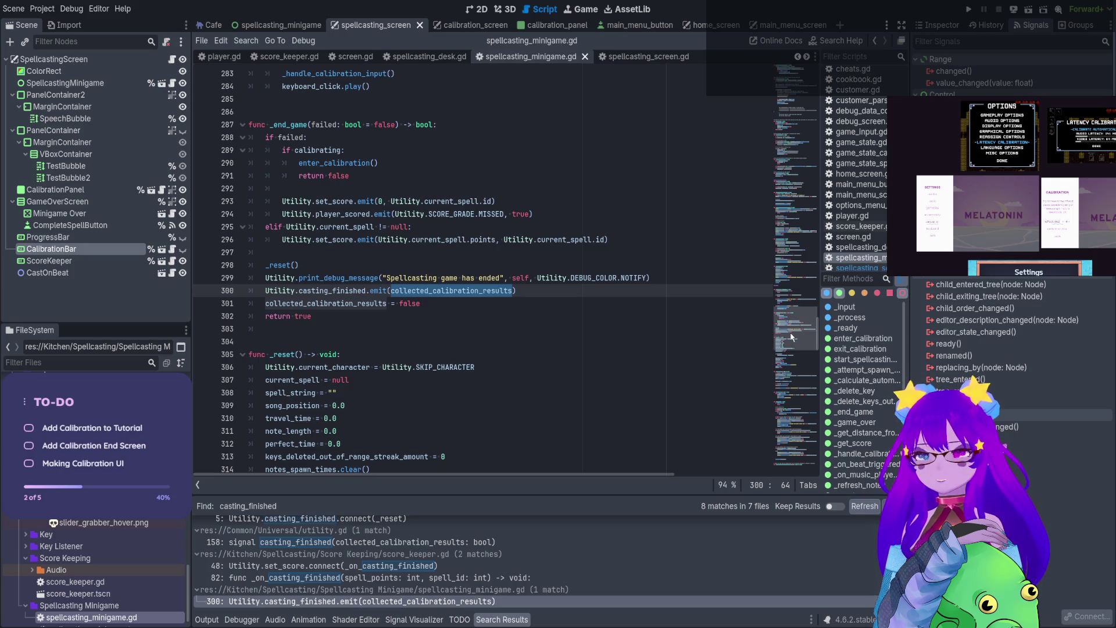
Inspect the emit call and the line resetting collected_calibration_results, then run the game
{"action": "mouse_move", "coordinate": [791, 338]}
{"action": "left_mouse_down"}
{"action": "mouse_move", "coordinate": [799, 116]}
{"action": "mouse_move", "coordinate": [809, 333]}
{"action": "left_mouse_up"}
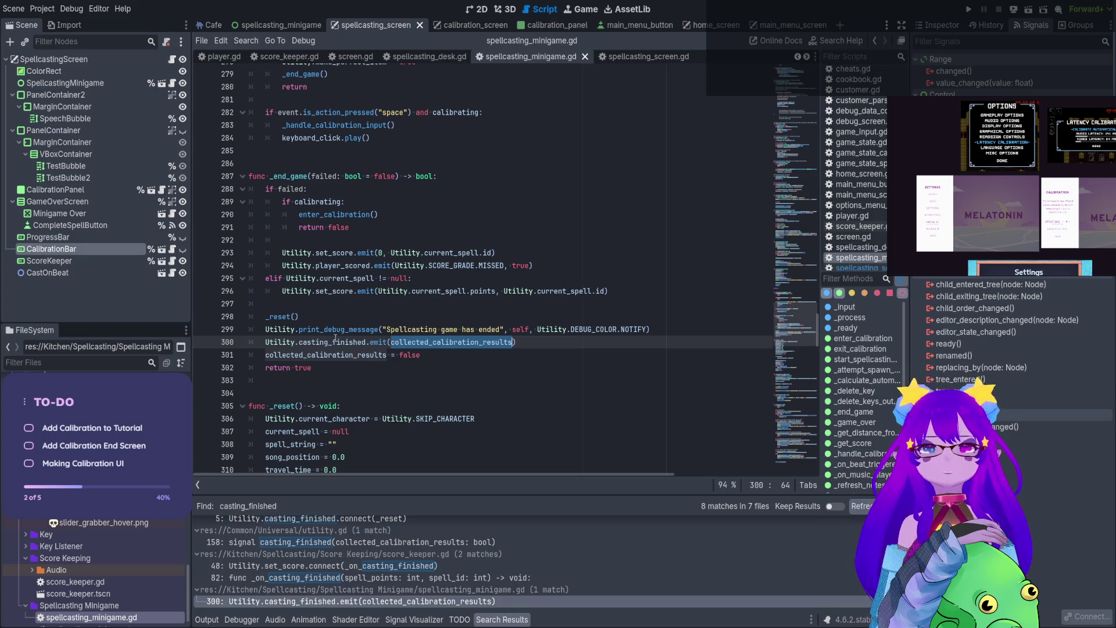
{"action": "key", "text": "End"}
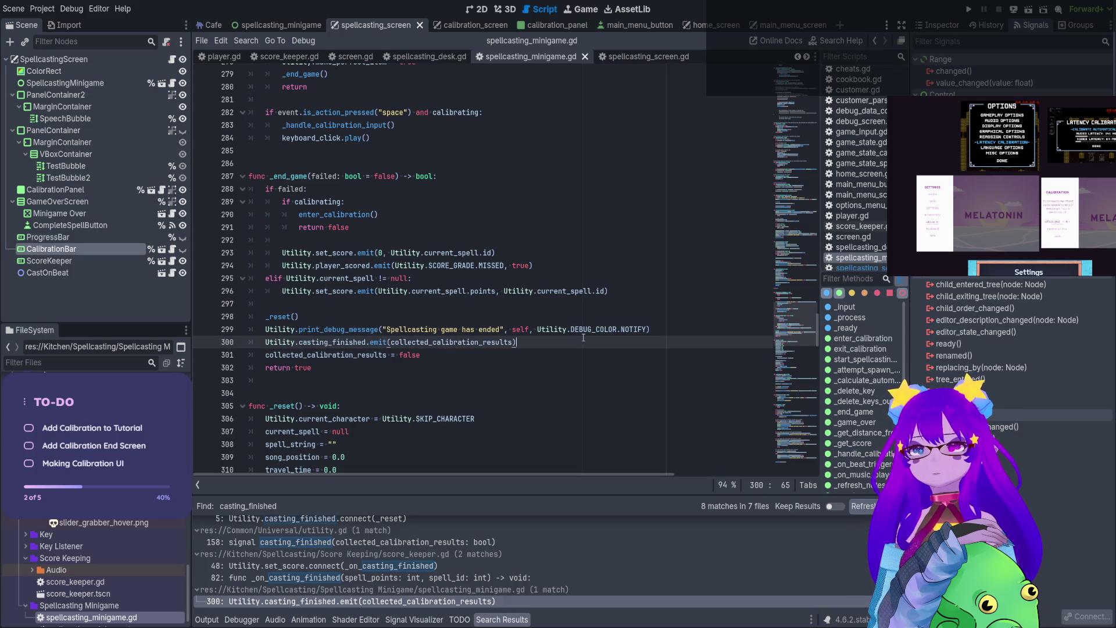
{"action": "scroll", "coordinate": [576, 328], "scroll_direction": "down", "scroll_amount": 3}
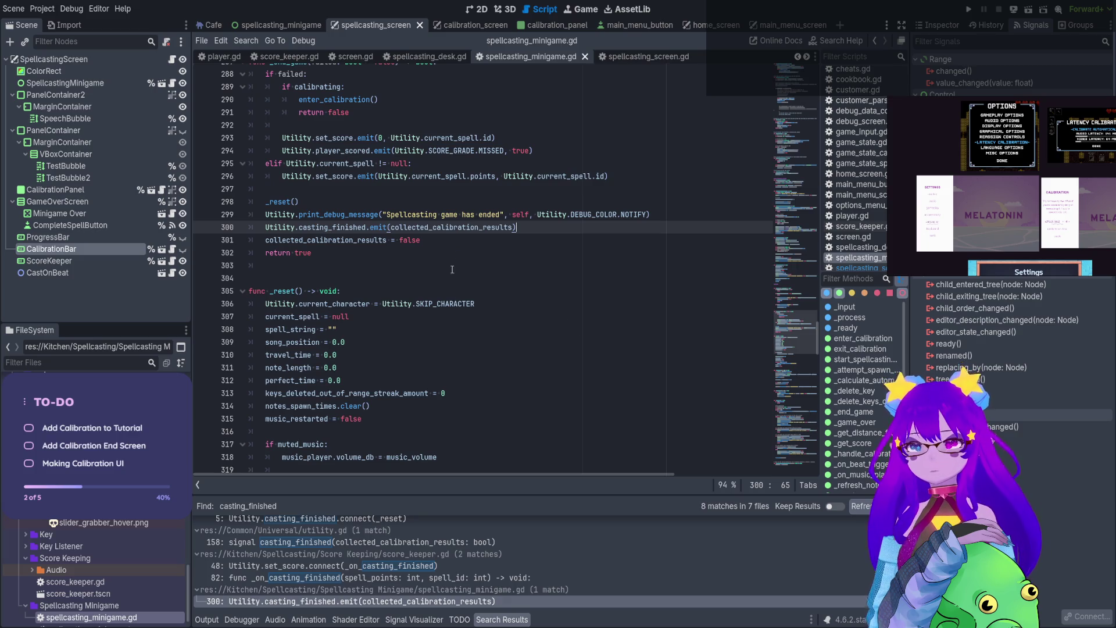
{"action": "left_click_drag", "start_coordinate": [436, 240], "coordinate": [265, 239]}
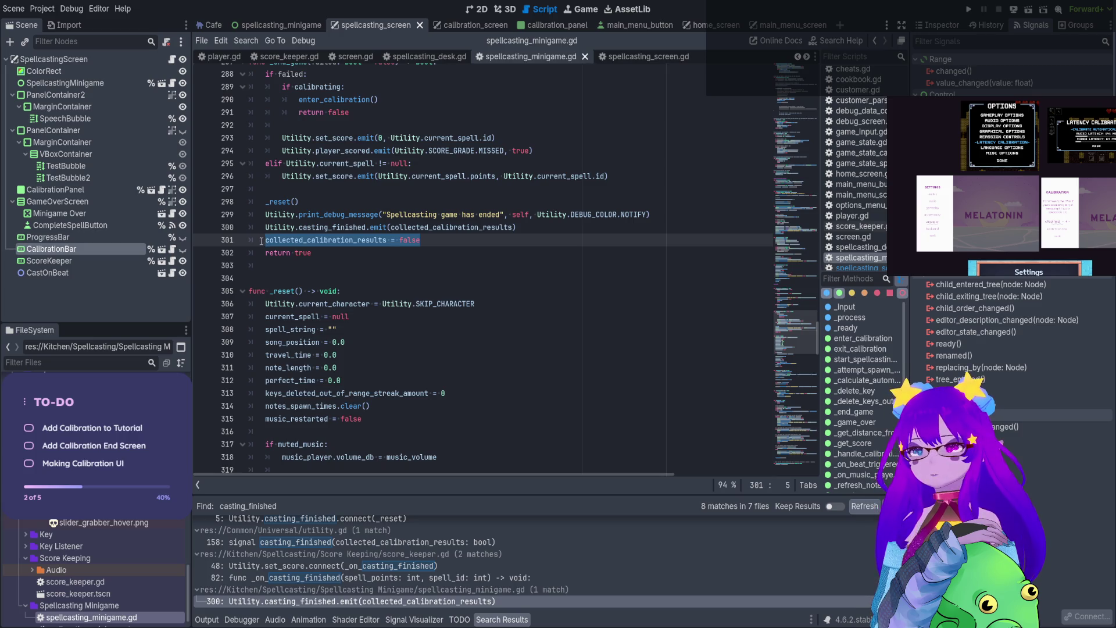
{"action": "left_click", "coordinate": [417, 227]}
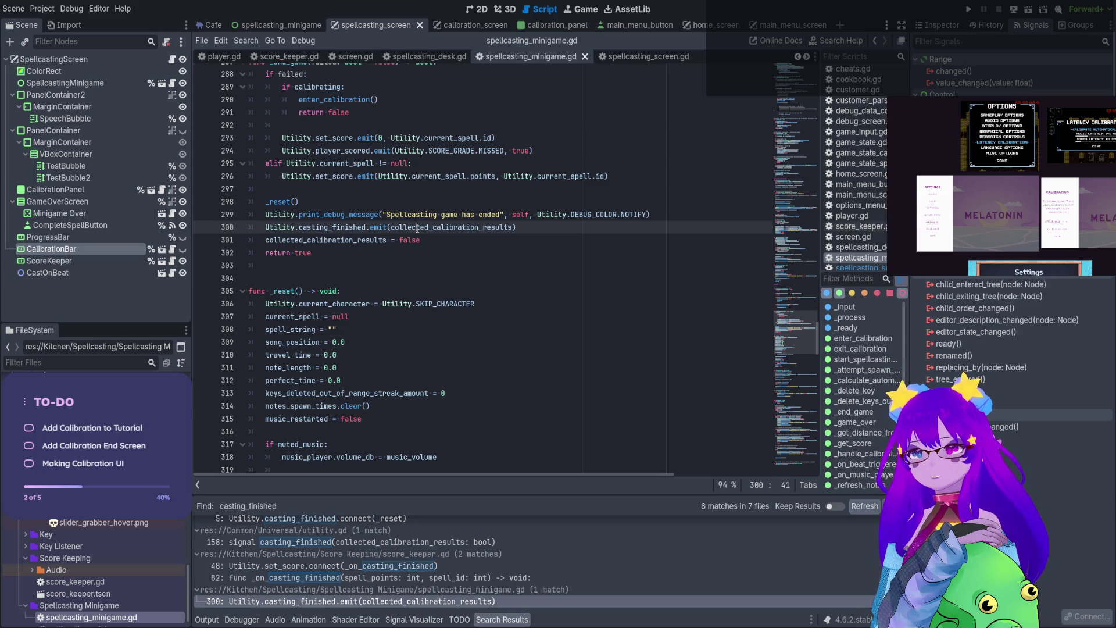
{"action": "key", "text": "F5"}
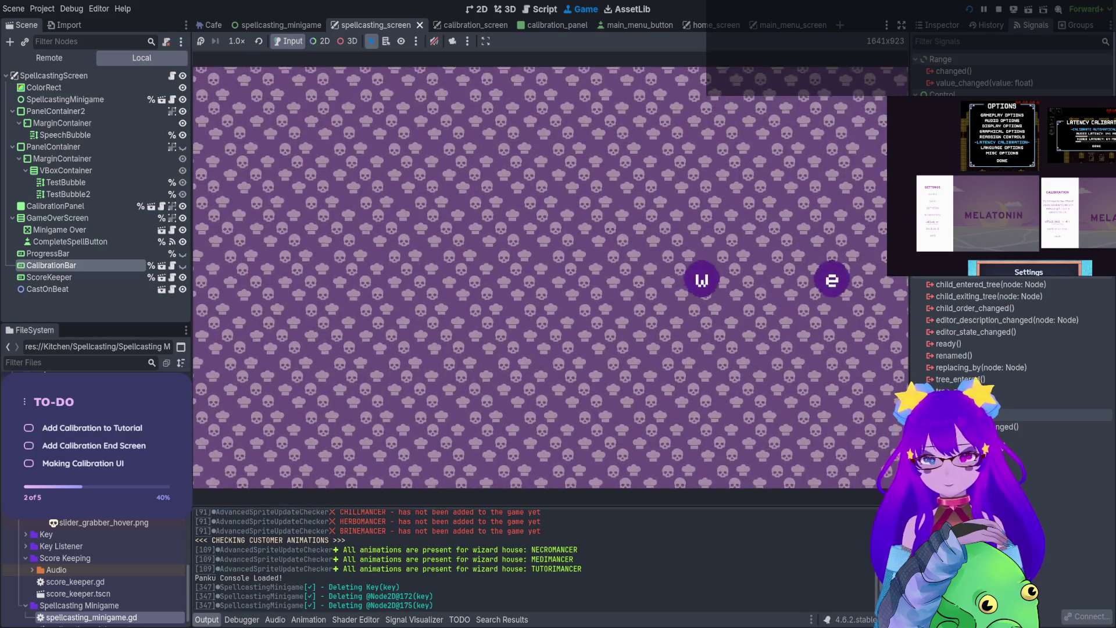
In the running game, return to the main menu, pick a level and start spellcasting at the café desk
{"action": "key", "text": "Escape"}
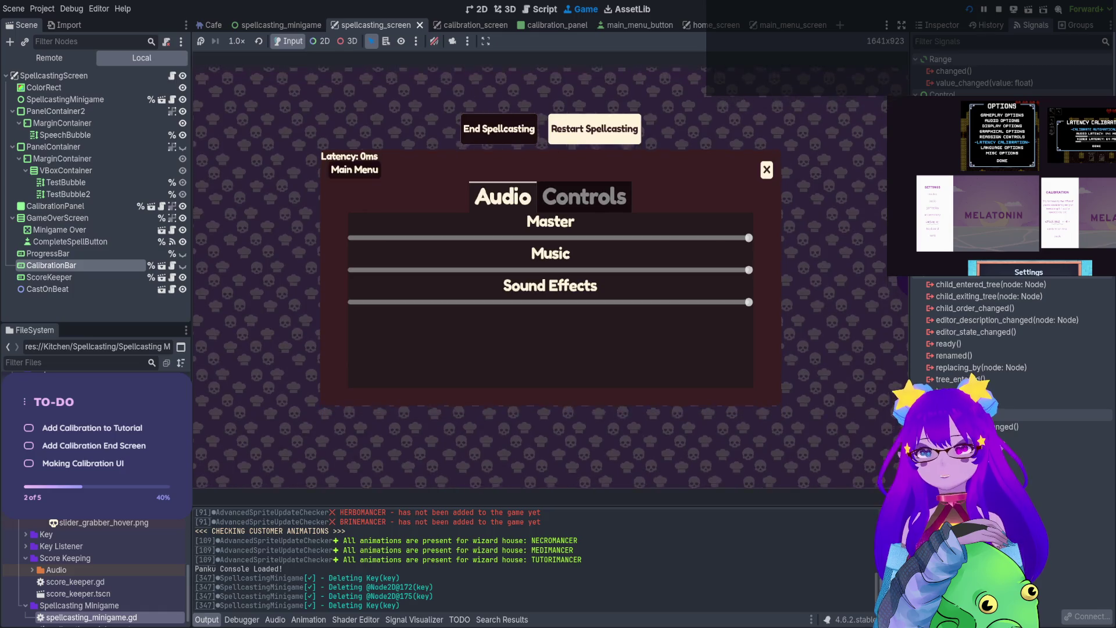
{"action": "key", "text": "Return"}
{"action": "key", "text": "Return"}
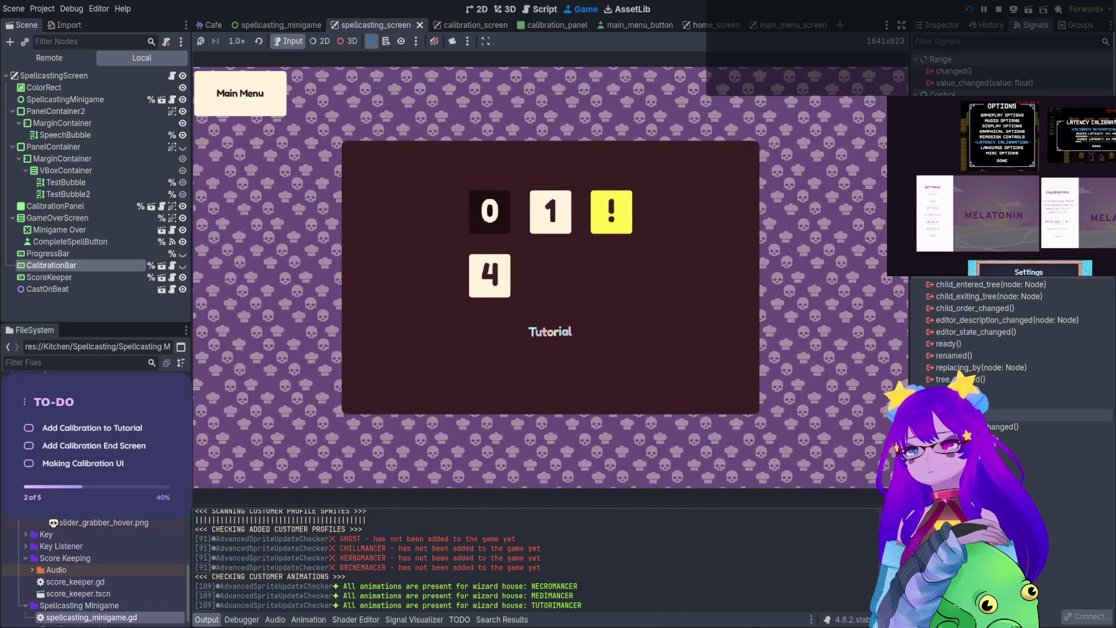
{"action": "key", "text": "Down"}
{"action": "key", "text": "Return"}
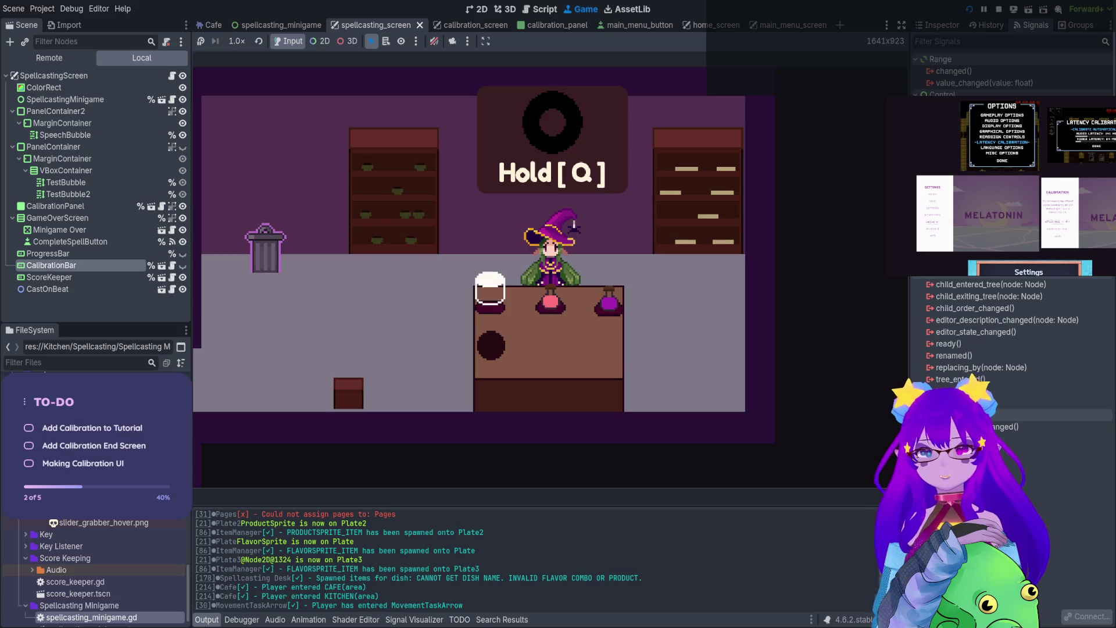
{"action": "key", "text": "q"}
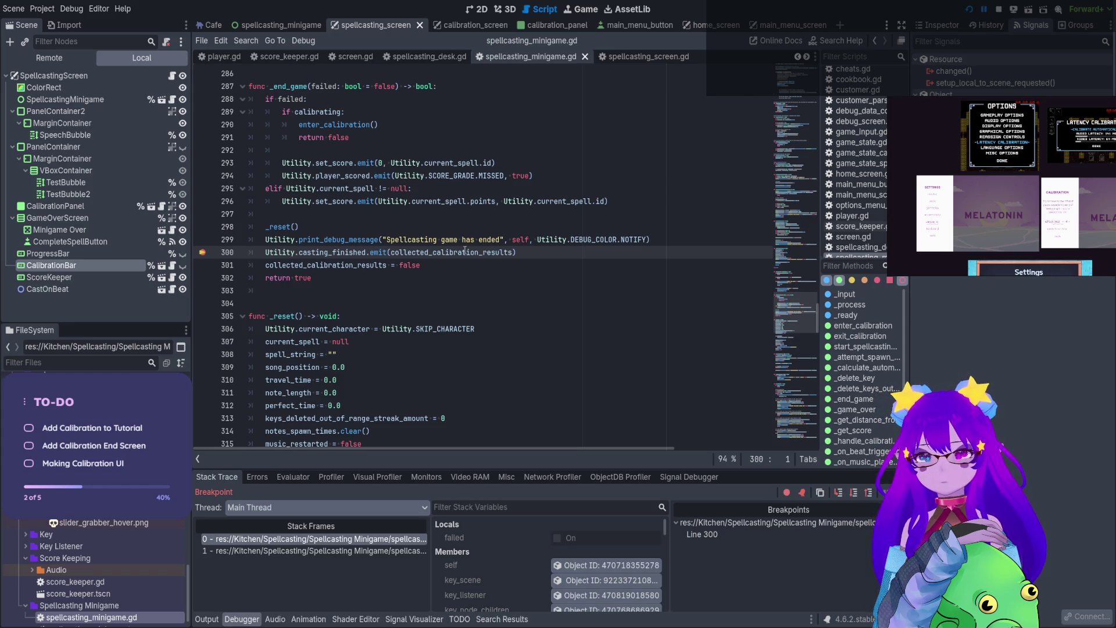
Stop the debug session paused at the line-300 breakpoint
{"action": "left_click", "coordinate": [410, 264]}
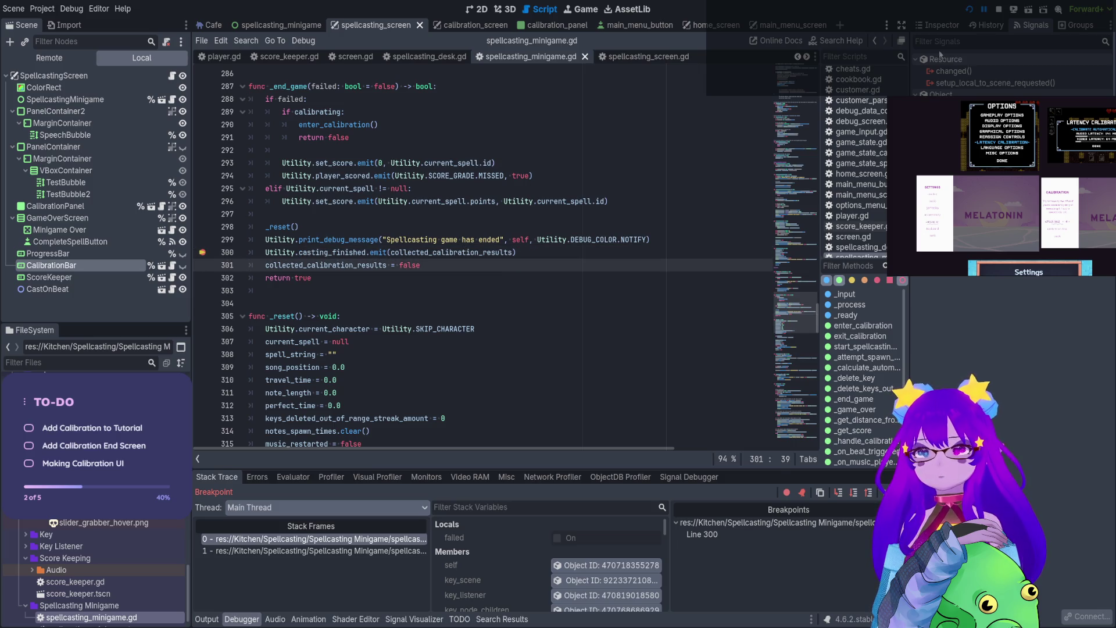
{"action": "left_click", "coordinate": [999, 9]}
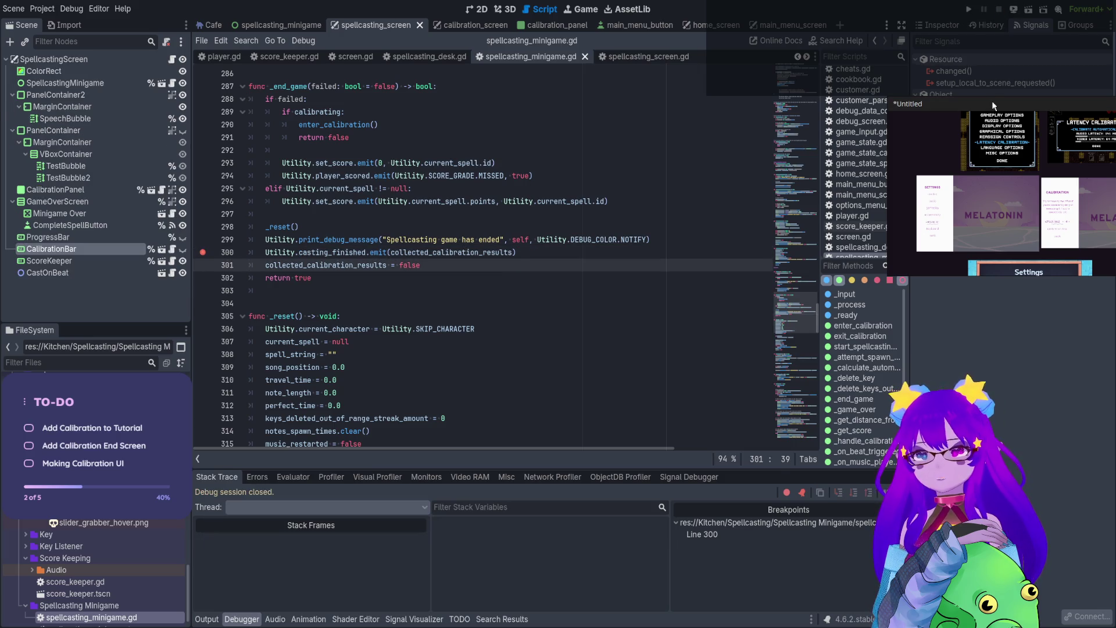
{"action": "scroll", "coordinate": [380, 326], "scroll_direction": "up", "scroll_amount": 2}
Remove the line-300 breakpoint and delete the collected_calibration_results = true line at 434
{"action": "double_click", "coordinate": [380, 345]}
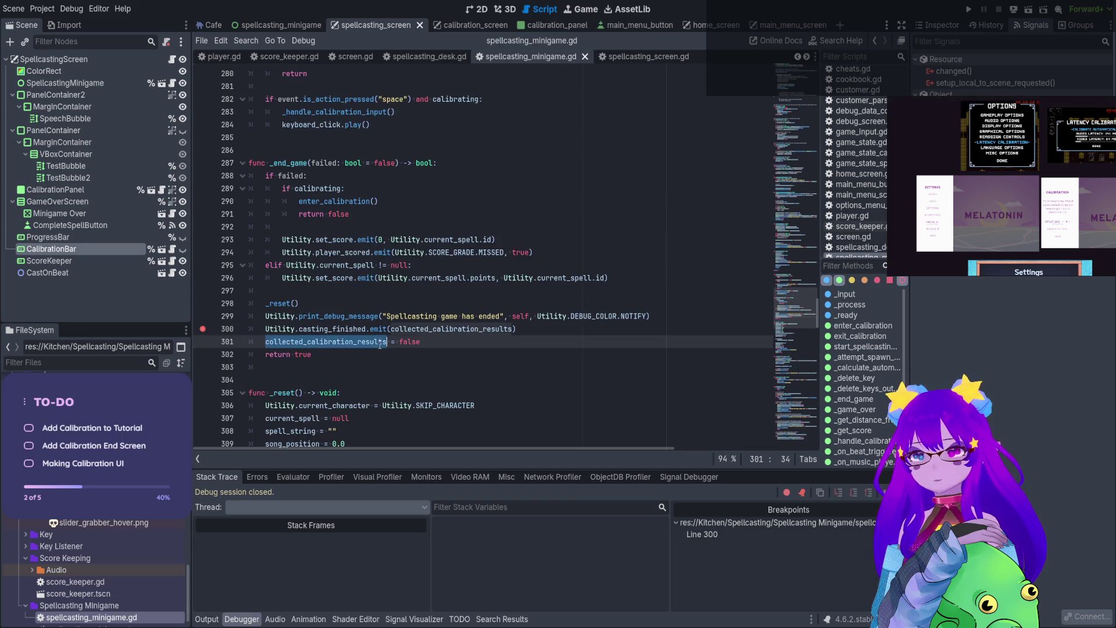
{"action": "key", "text": "ctrl+f"}
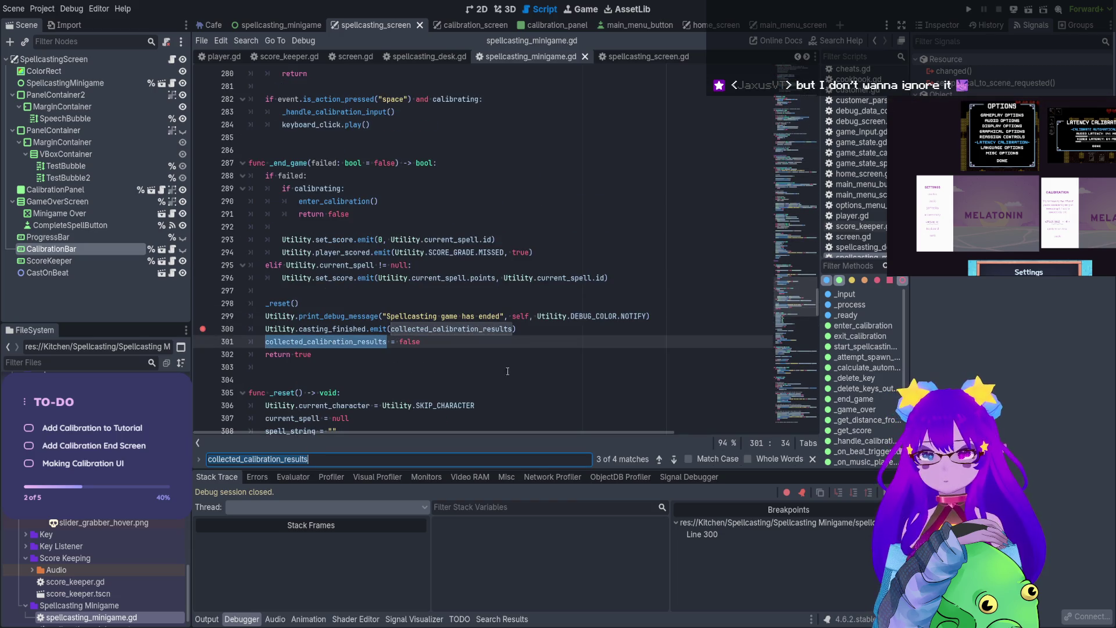
{"action": "left_click", "coordinate": [203, 330]}
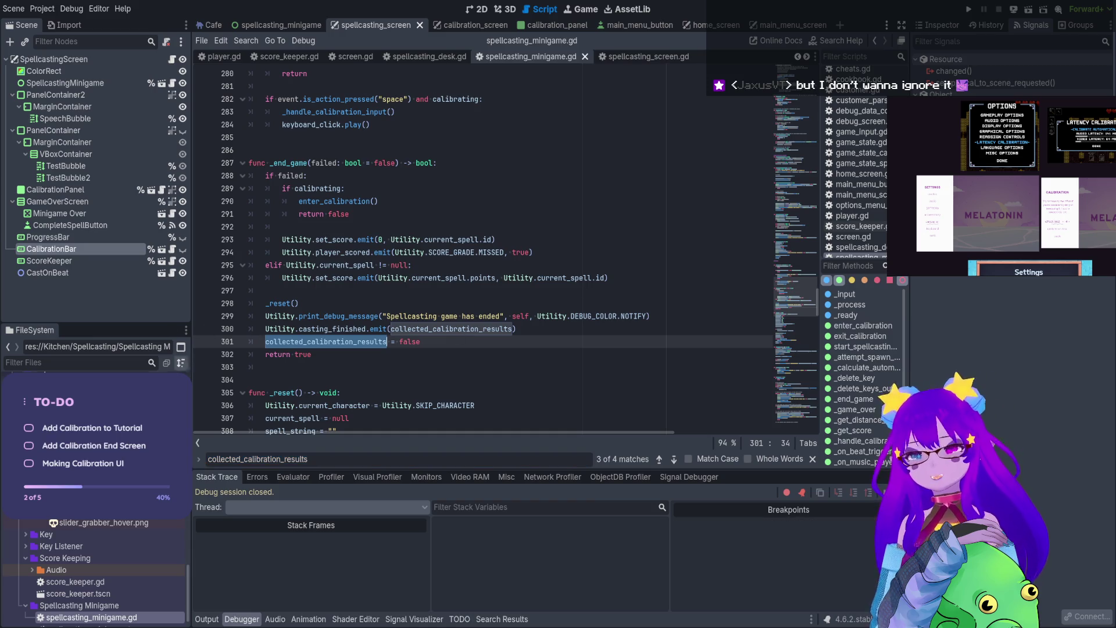
{"action": "left_click", "coordinate": [674, 459]}
{"action": "scroll", "coordinate": [415, 199], "scroll_direction": "up", "scroll_amount": 6}
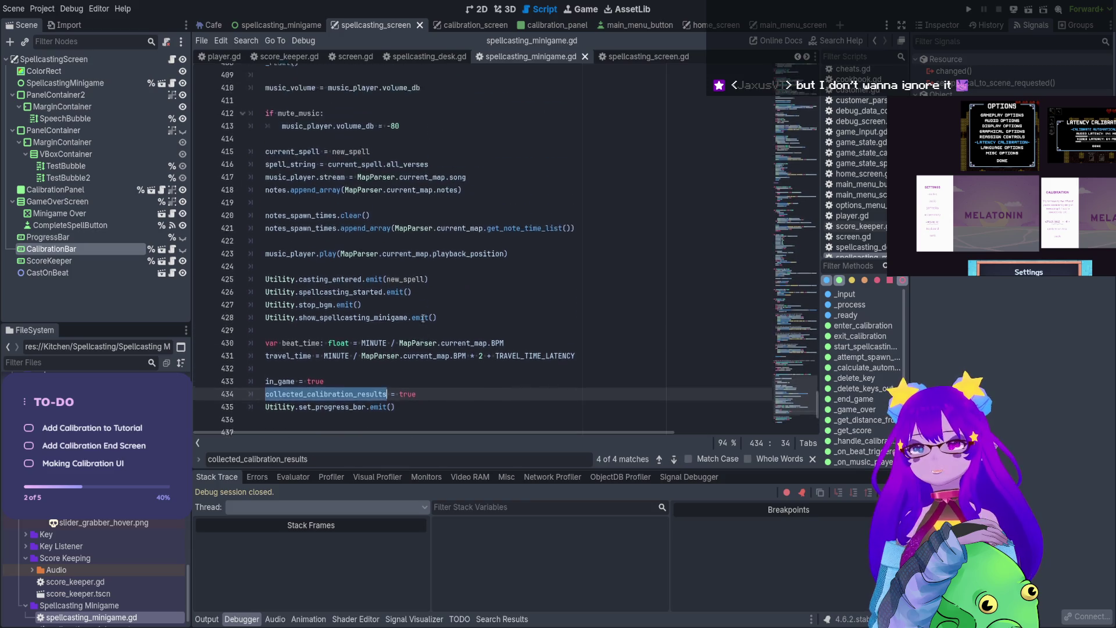
{"action": "scroll", "coordinate": [415, 199], "scroll_direction": "down", "scroll_amount": 4}
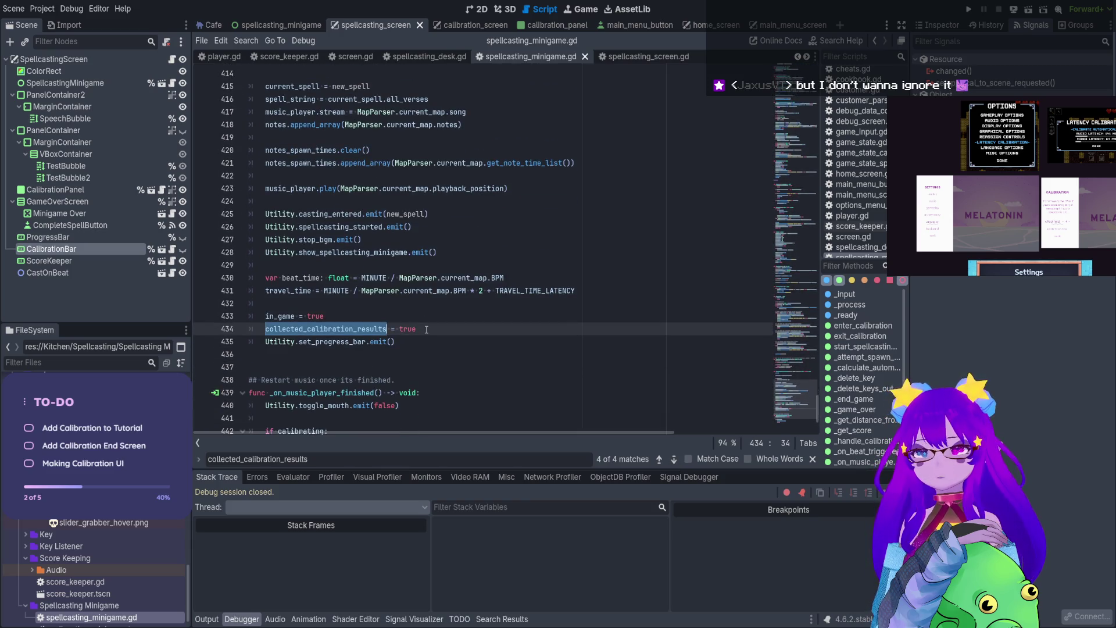
{"action": "left_click_drag", "start_coordinate": [416, 329], "coordinate": [255, 334]}
{"action": "key", "text": "ctrl+c"}
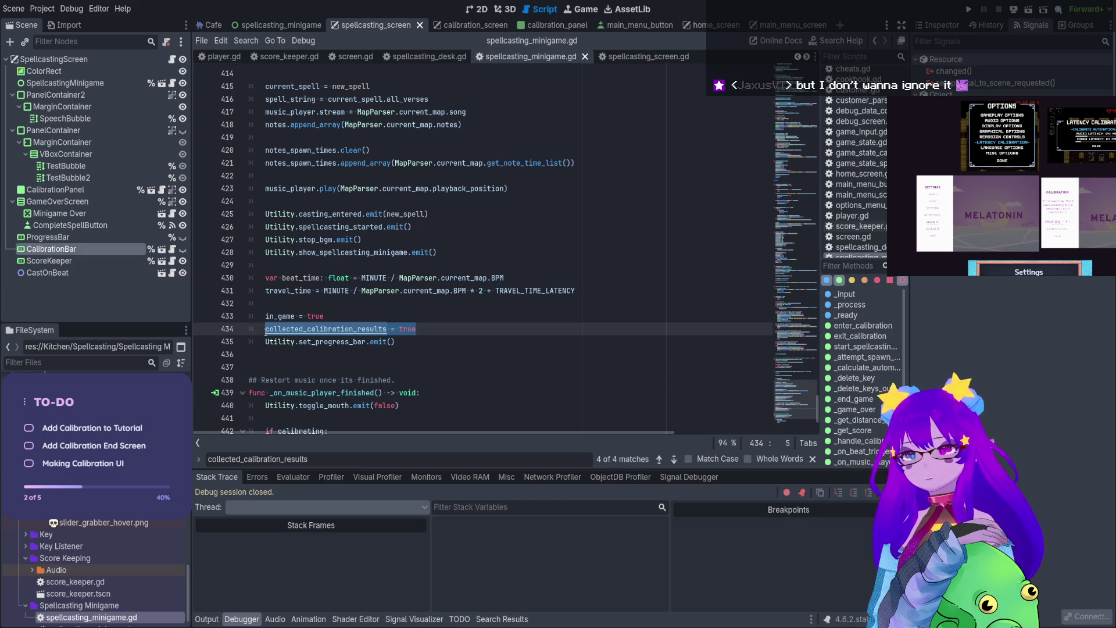
{"action": "key", "text": "BackSpace"}
{"action": "key", "text": "BackSpace"}
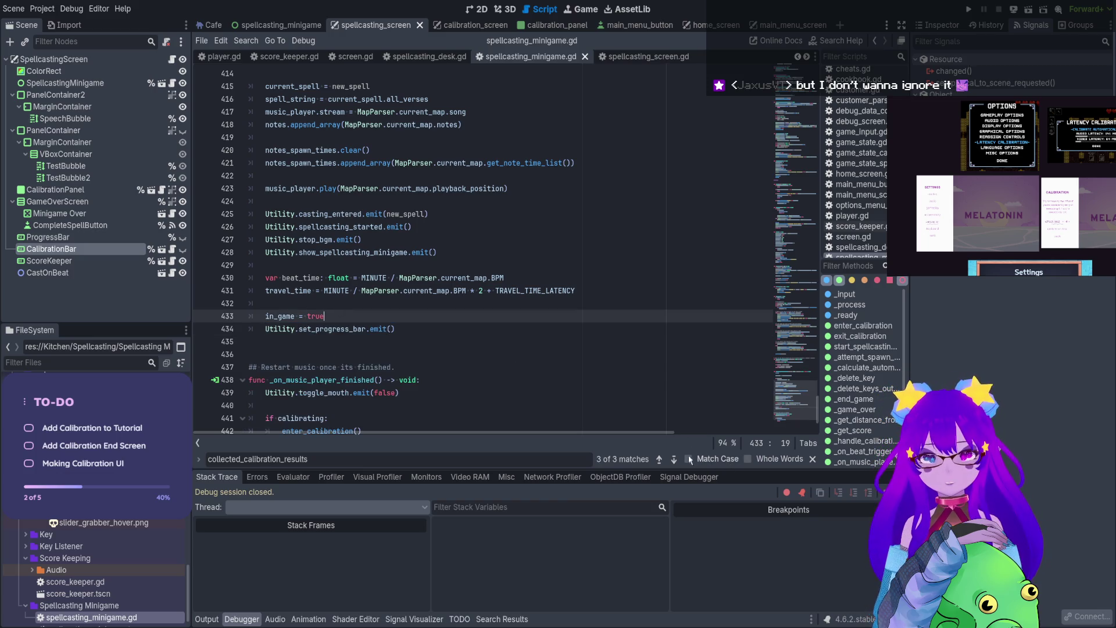
Paste collected_calibration_results = true after calibrating = true in enter_calibration, save, and run the game
{"action": "left_click", "coordinate": [672, 459]}
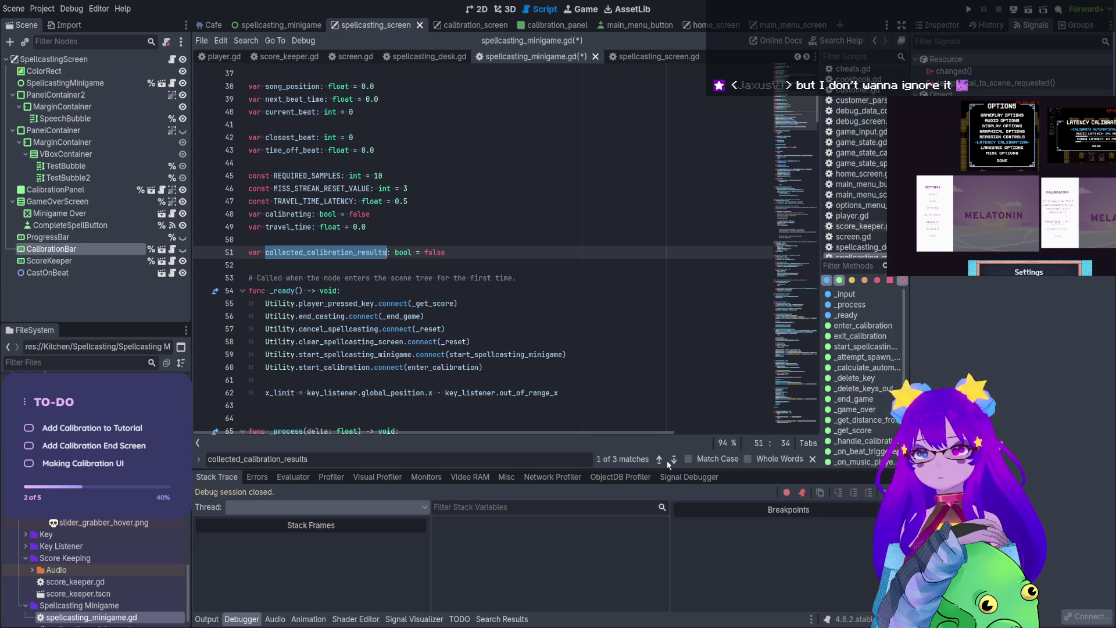
{"action": "left_click", "coordinate": [673, 460]}
{"action": "left_click", "coordinate": [673, 460]}
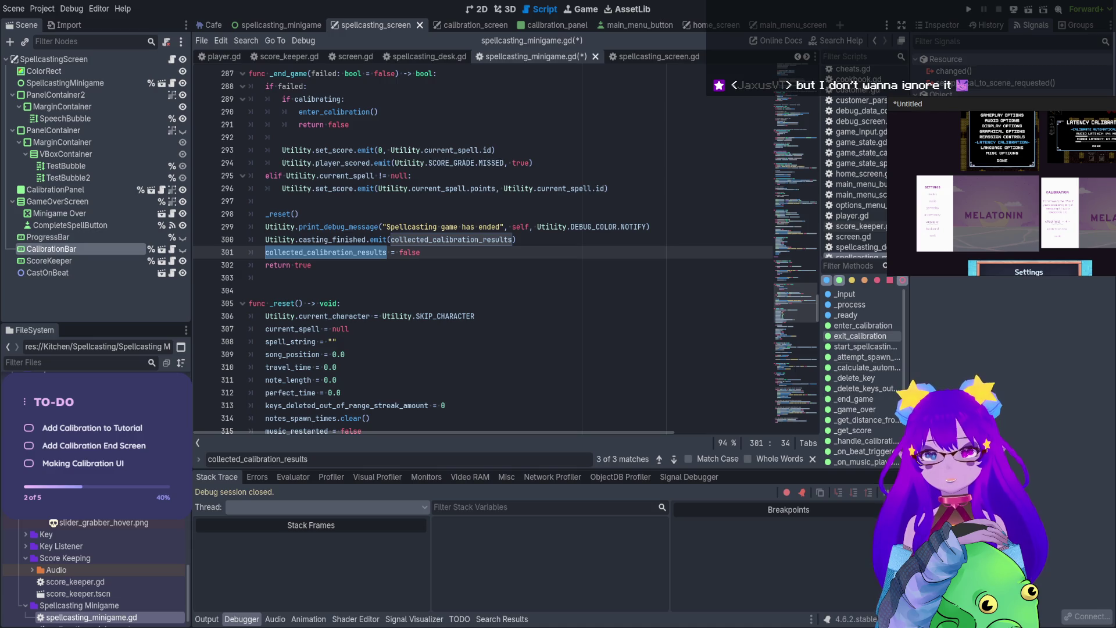
{"action": "left_click", "coordinate": [863, 326]}
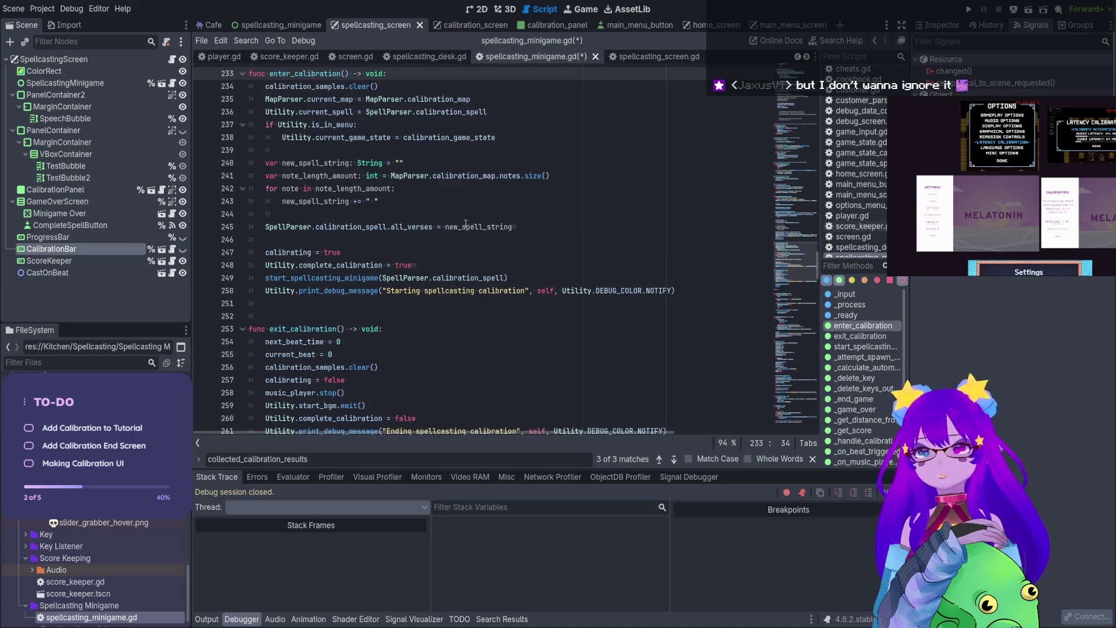
{"action": "left_click", "coordinate": [404, 259]}
{"action": "key", "text": "Return"}
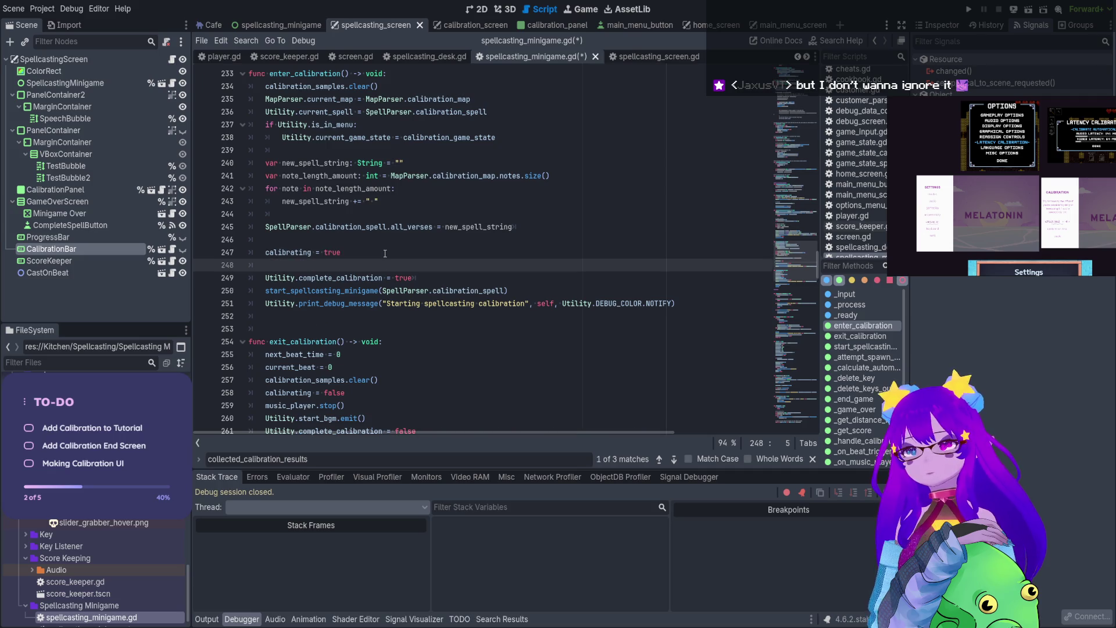
{"action": "key", "text": "ctrl+v"}
{"action": "key", "text": "ctrl+s"}
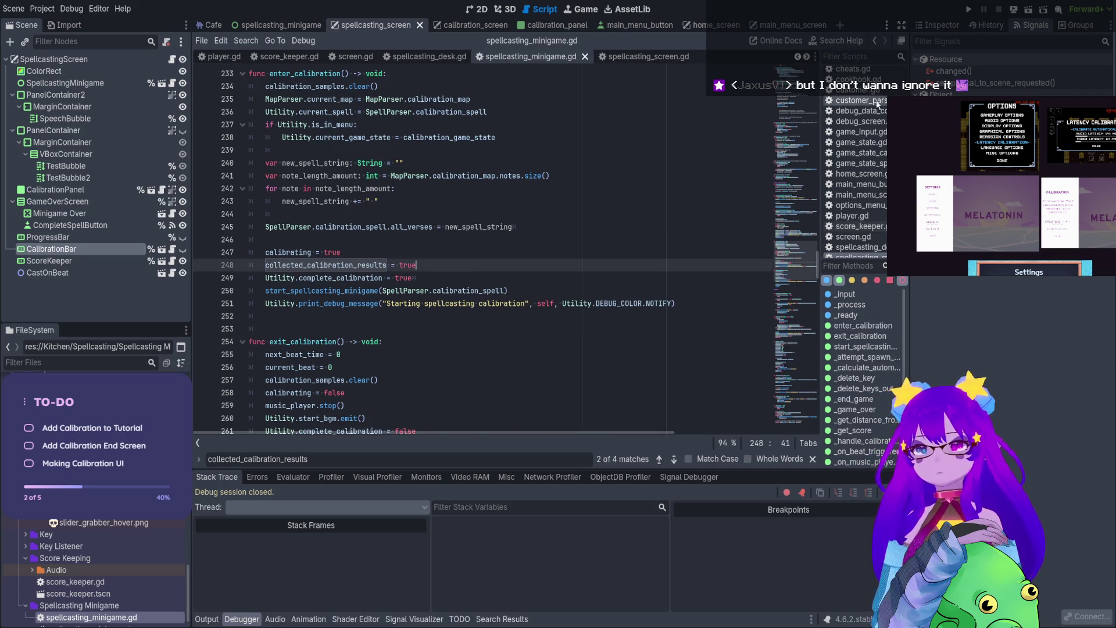
{"action": "left_click", "coordinate": [969, 9]}
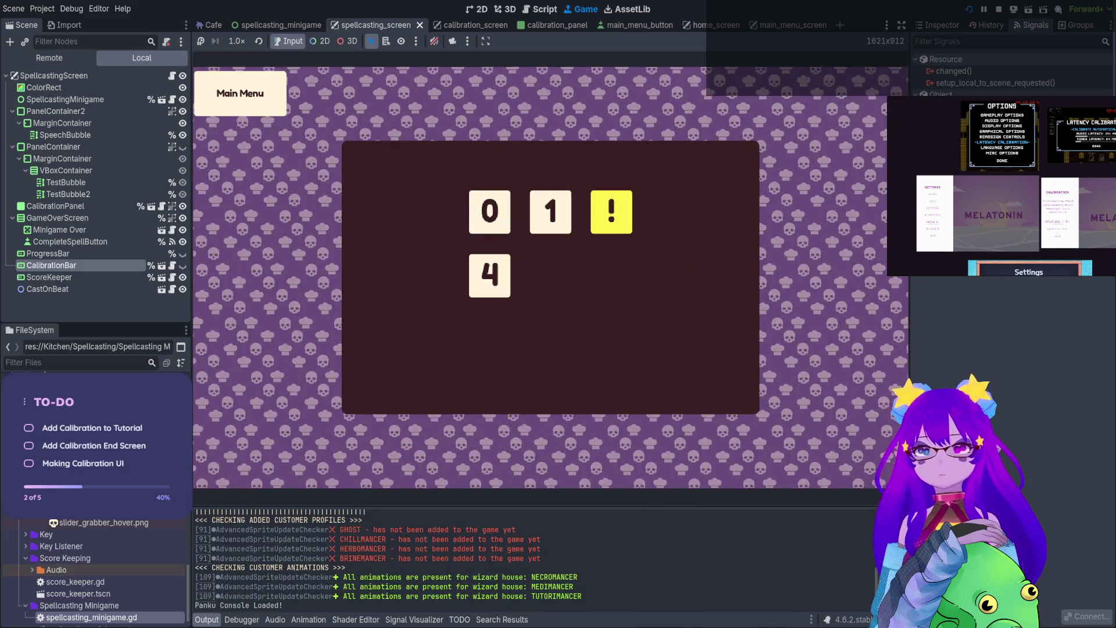
Start spellcasting with Q, type 'and', then pause and return to the main menu
{"action": "key", "text": "q"}
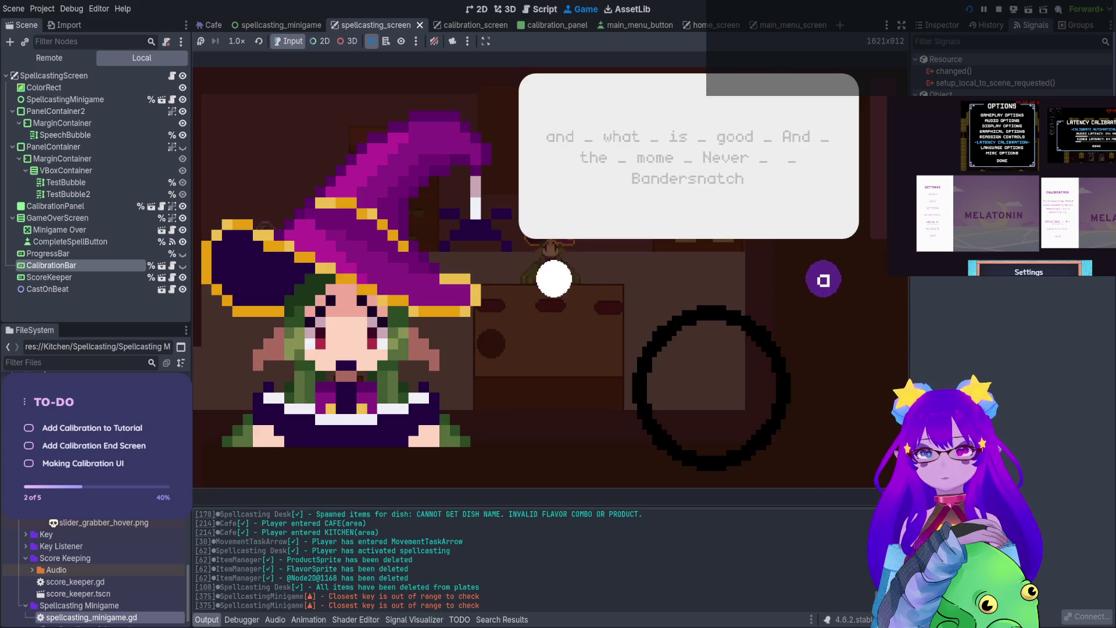
{"action": "type", "text": "and"}
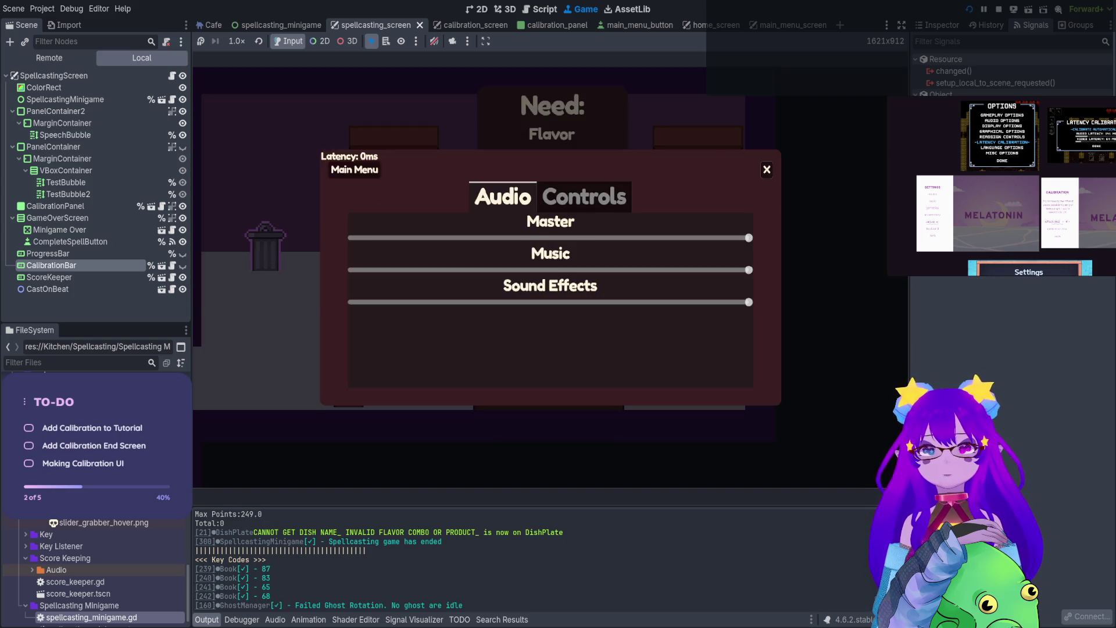
{"action": "key", "text": "F5"}
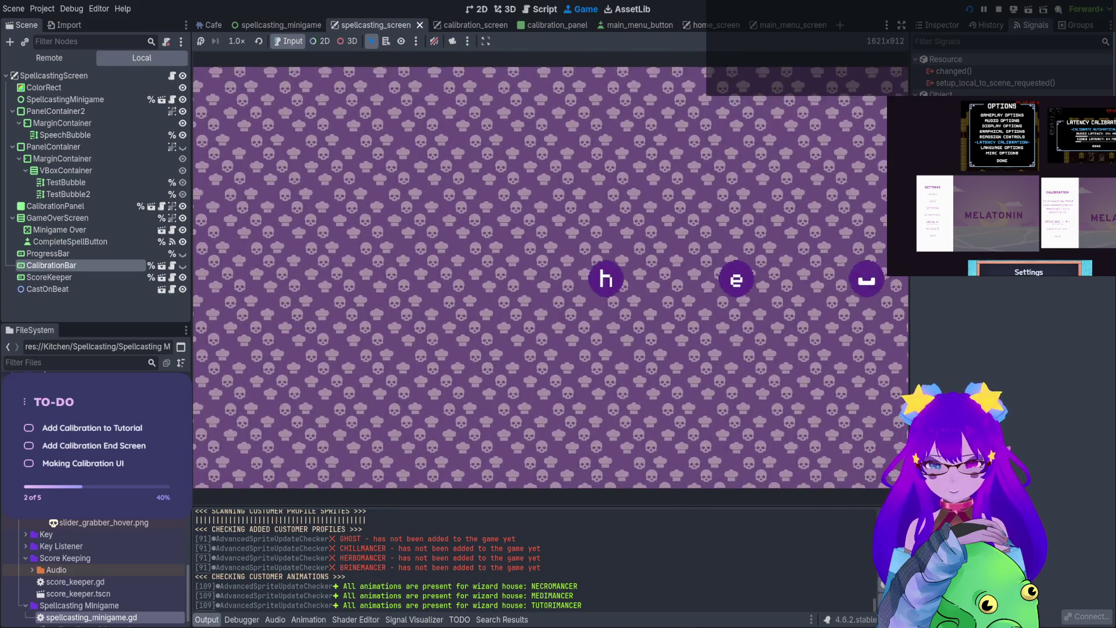
{"action": "key", "text": "Escape"}
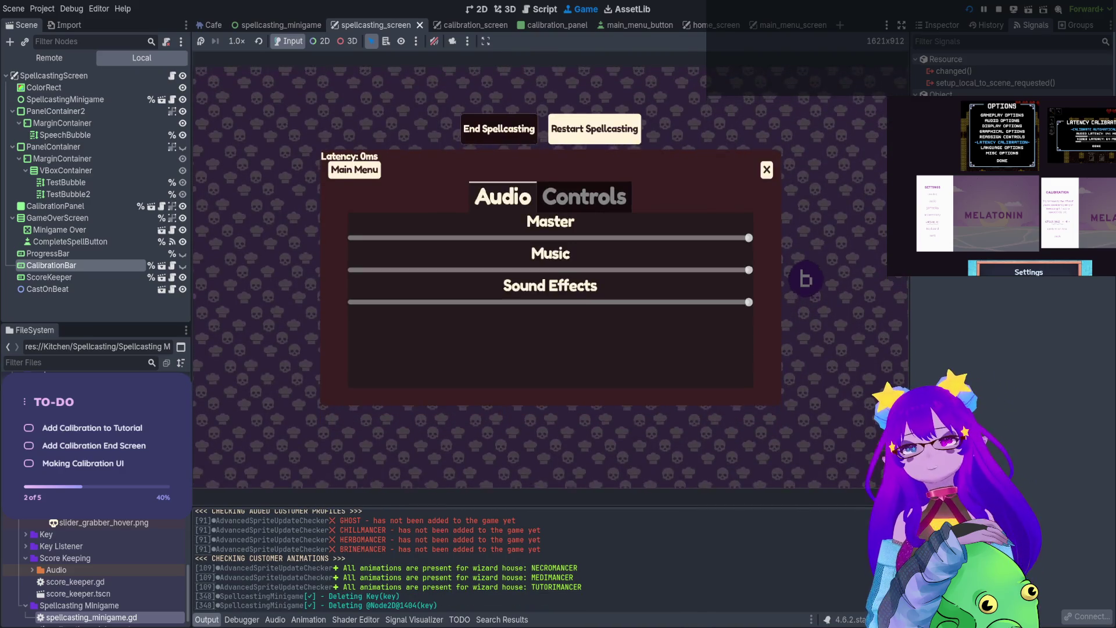
{"action": "key", "text": "F5"}
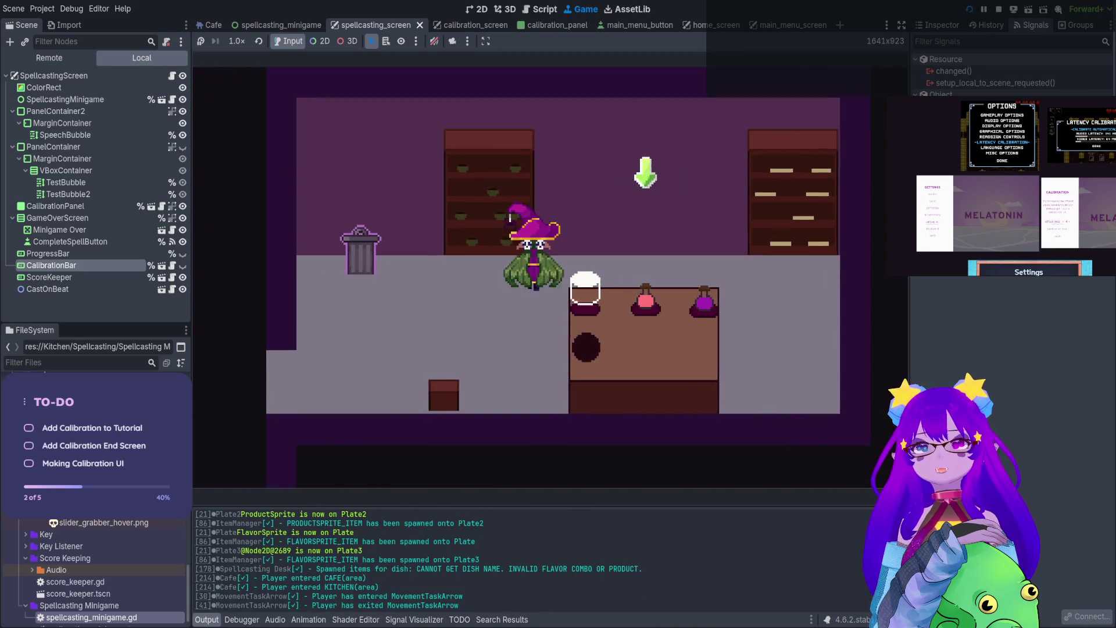
Take a flavor from the bookshelf onto the plate, then pause and go back to the main menu
{"action": "key", "text": "q"}
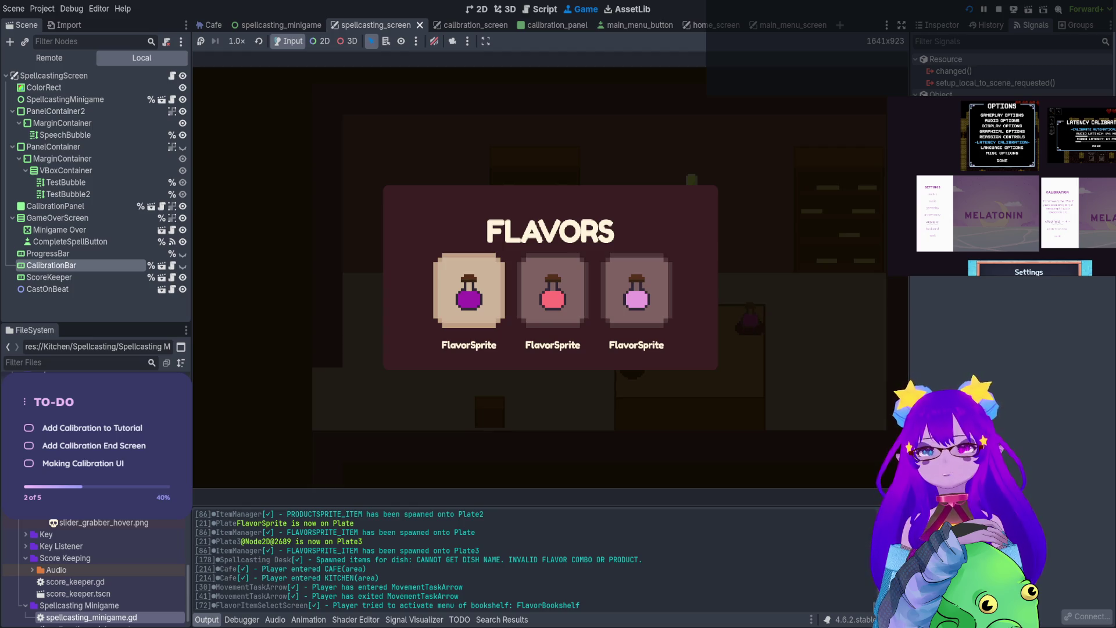
{"action": "key", "text": "d"}
{"action": "key", "text": "Return"}
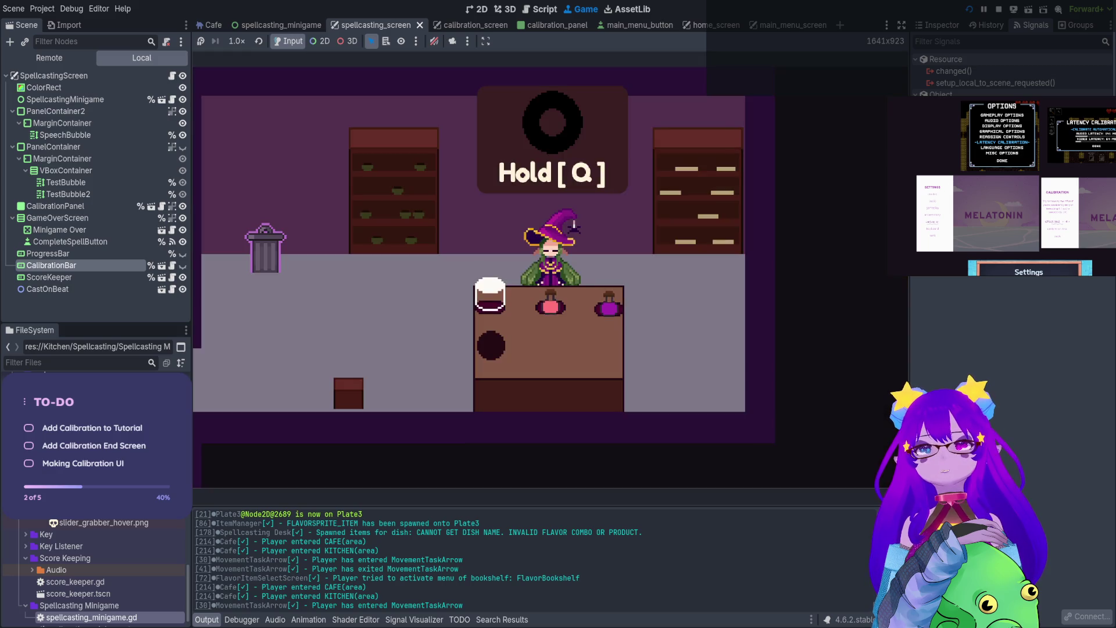
{"action": "key", "text": "q"}
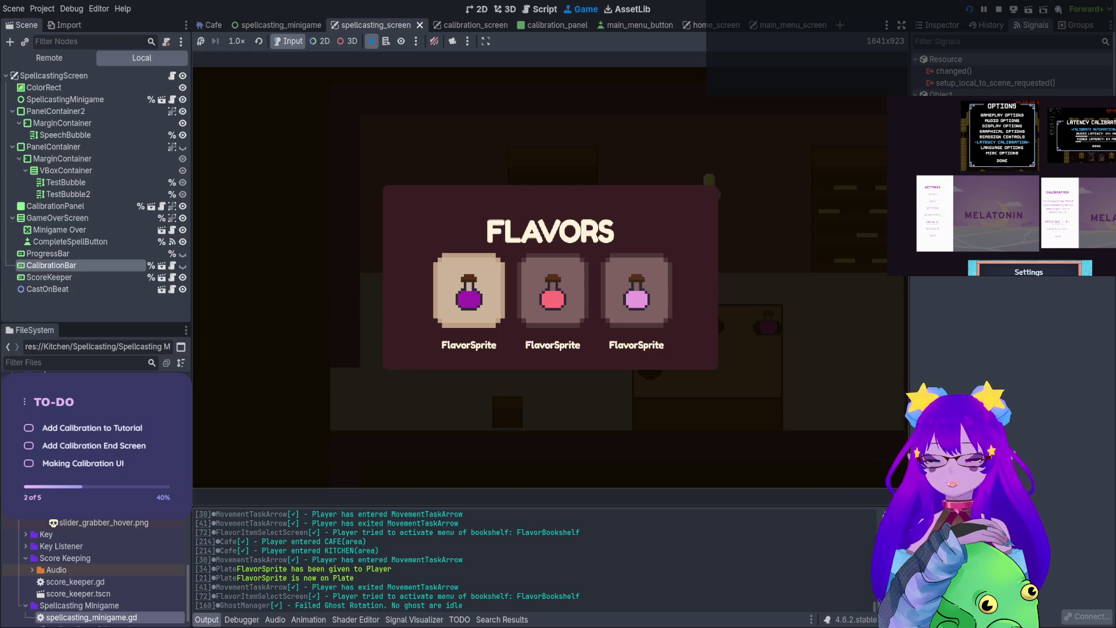
{"action": "key", "text": "Escape"}
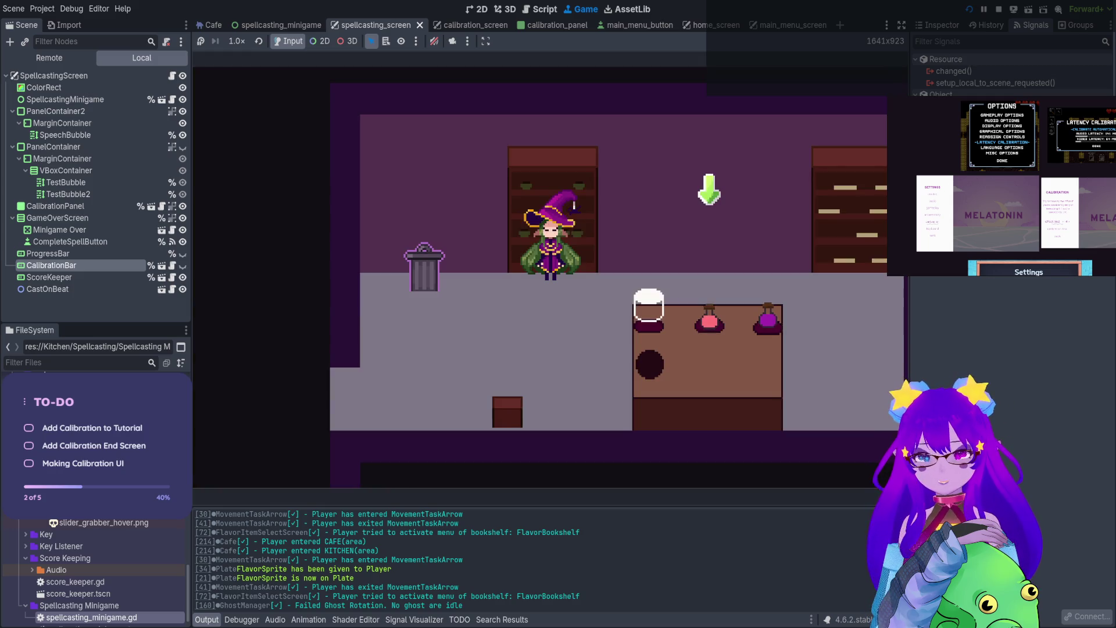
{"action": "key", "text": "Escape"}
{"action": "left_click", "coordinate": [354, 170]}
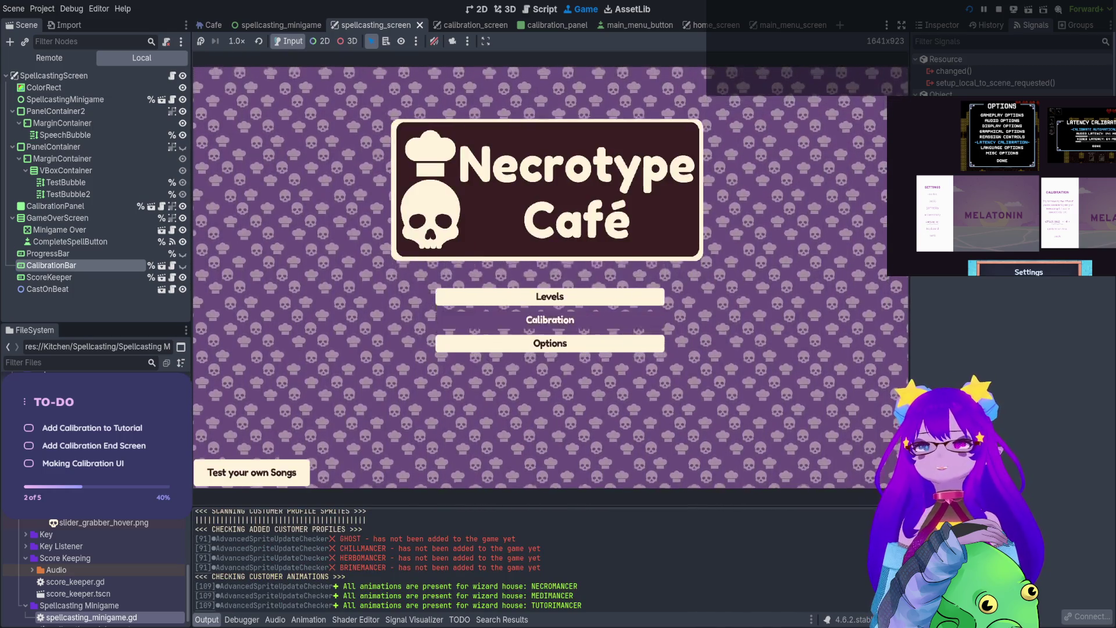
Open Calibration from the main menu and drag the skull slider to a 16ms latency
{"action": "left_click", "coordinate": [550, 320]}
{"action": "mouse_move", "coordinate": [526, 300]}
{"action": "left_mouse_down"}
{"action": "mouse_move", "coordinate": [466, 300]}
{"action": "mouse_move", "coordinate": [637, 300]}
{"action": "left_mouse_up"}
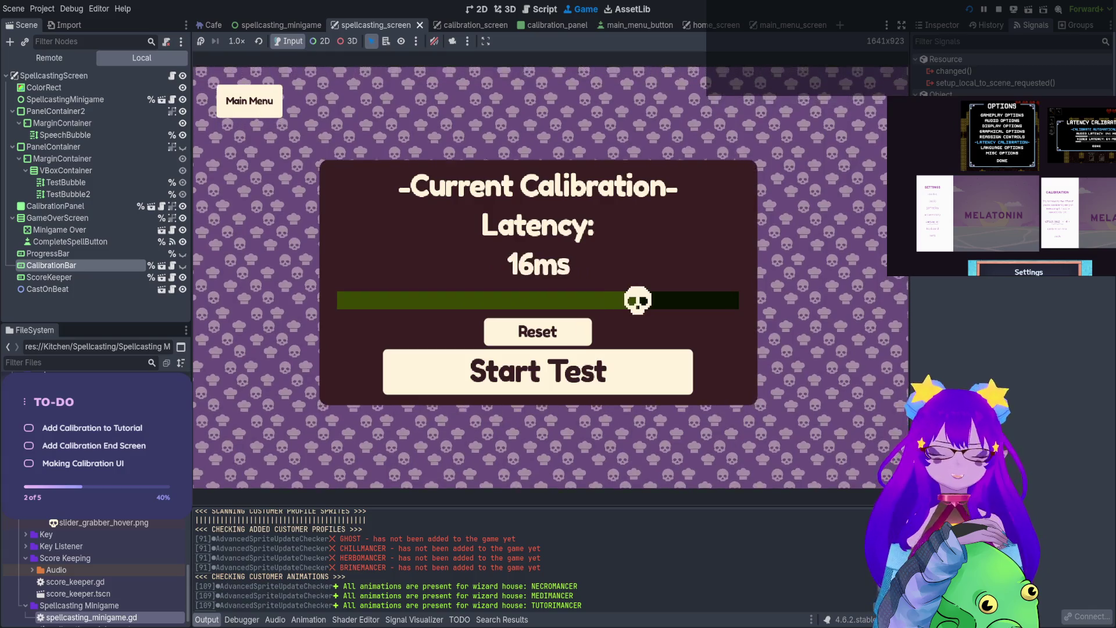